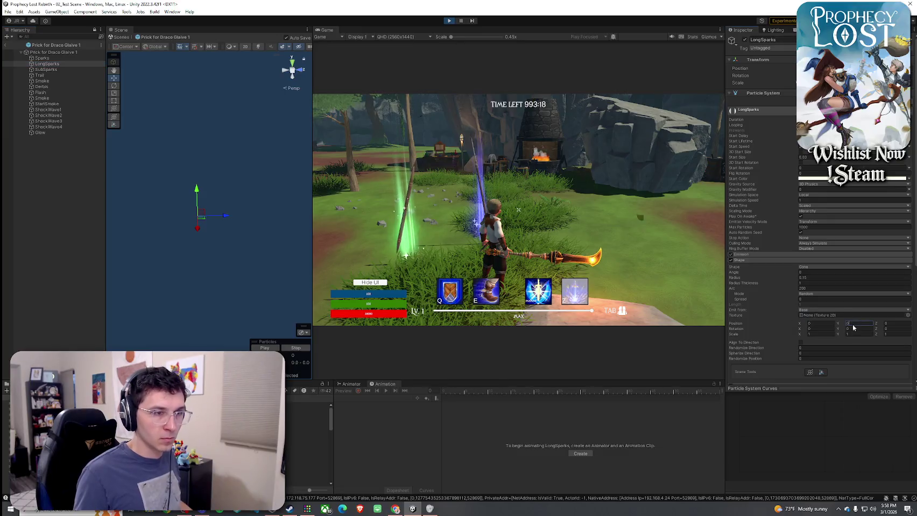
Inspect the SubSparks and Trail particle systems, expanding Trail's Size over Lifetime and Renderer modules.
{"action": "left_click", "coordinate": [49, 69]}
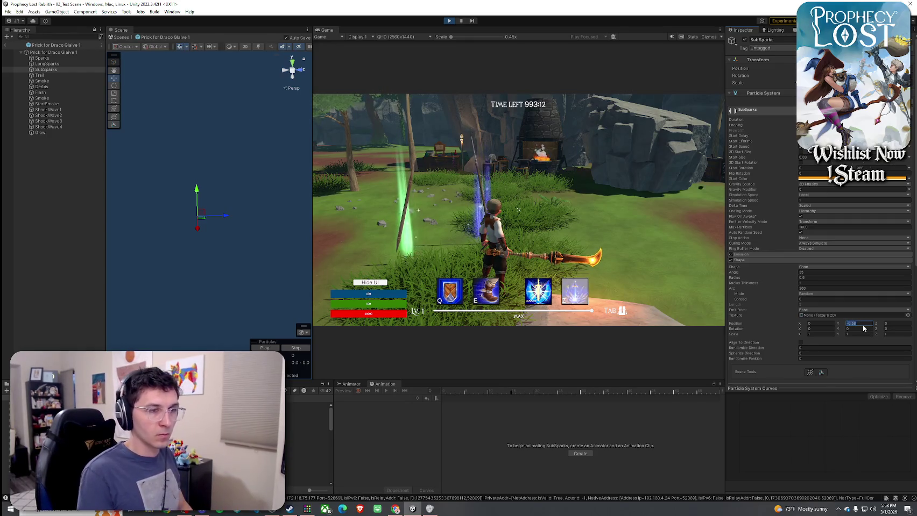
{"action": "left_click", "coordinate": [59, 75]}
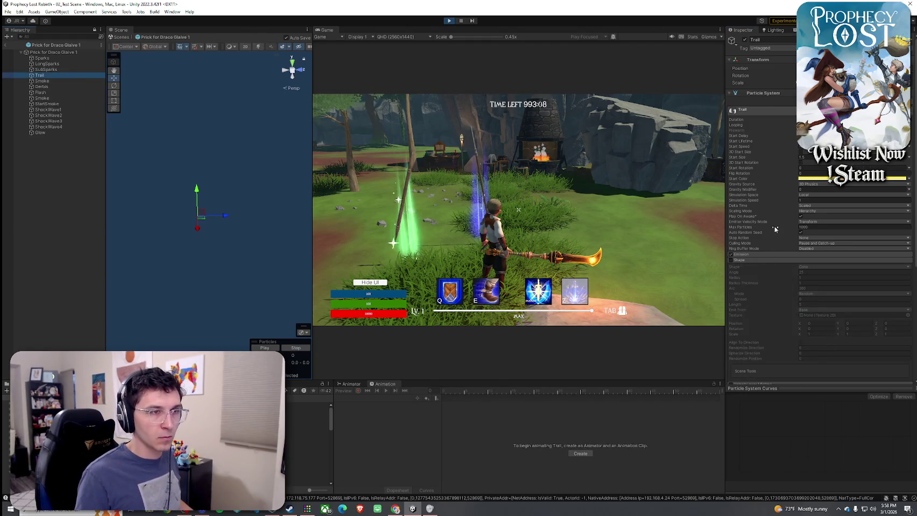
{"action": "scroll", "coordinate": [775, 228], "scroll_direction": "down", "scroll_amount": 5}
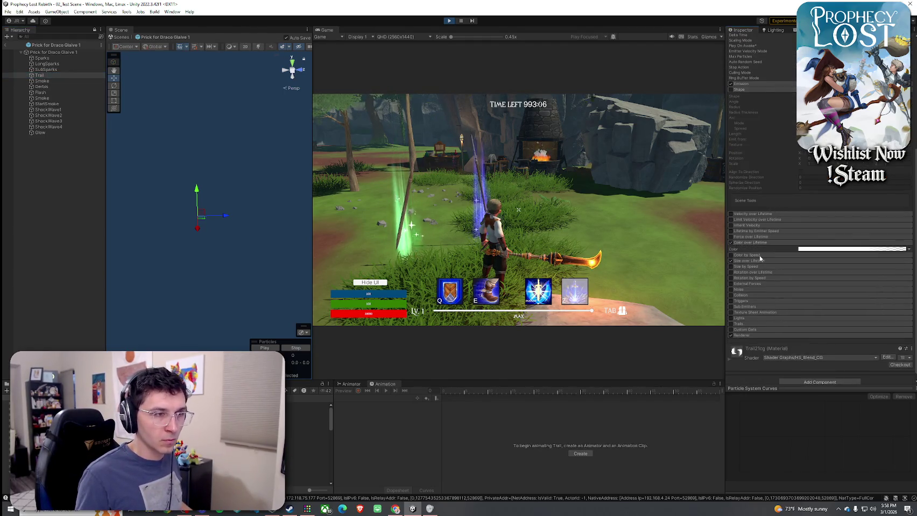
{"action": "left_click", "coordinate": [753, 261]}
{"action": "scroll", "coordinate": [756, 291], "scroll_direction": "down", "scroll_amount": 1}
{"action": "left_click", "coordinate": [751, 328]}
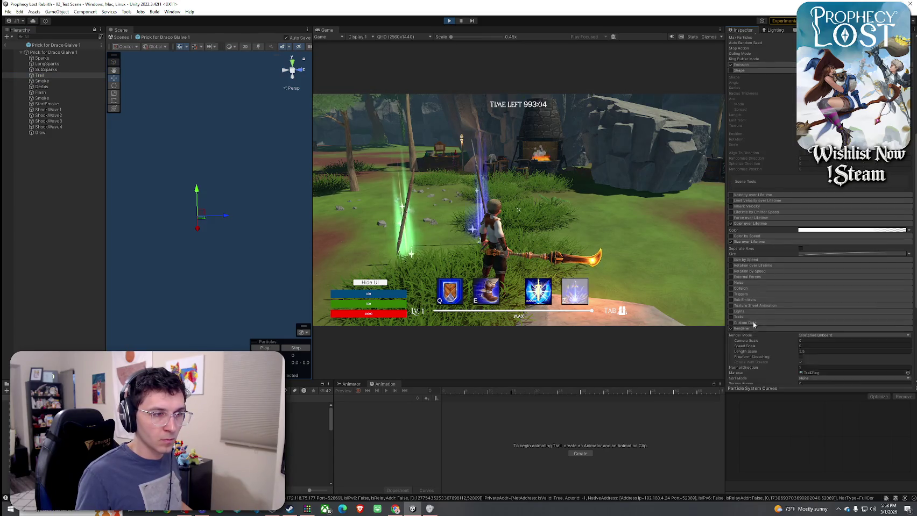
{"action": "scroll", "coordinate": [764, 296], "scroll_direction": "down", "scroll_amount": 4}
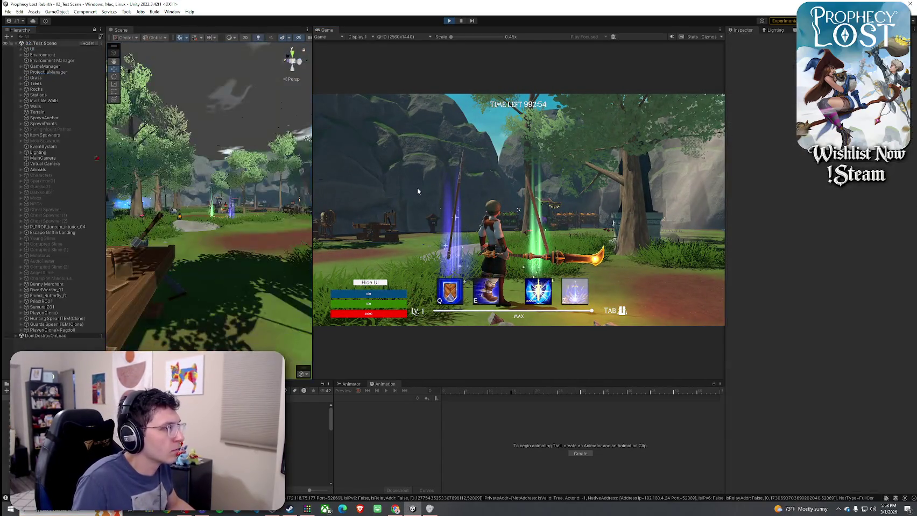
Swing the glaive repeatedly in the Game view to test its slash and swirl effects.
{"action": "left_click", "coordinate": [418, 191]}
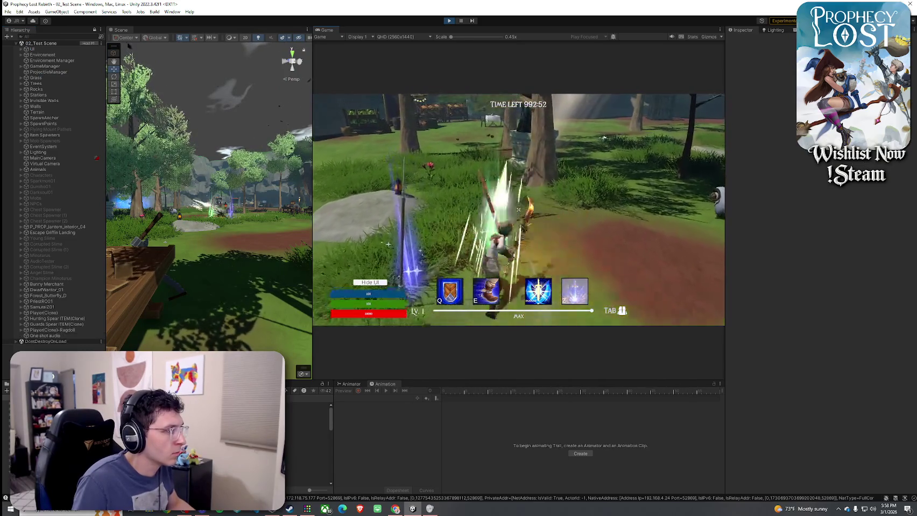
{"action": "left_click", "coordinate": [518, 210]}
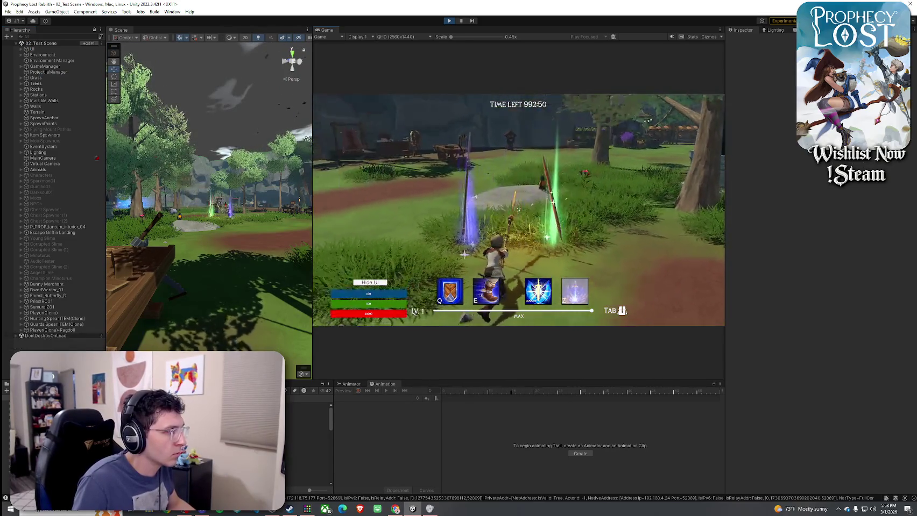
{"action": "left_click", "coordinate": [518, 210]}
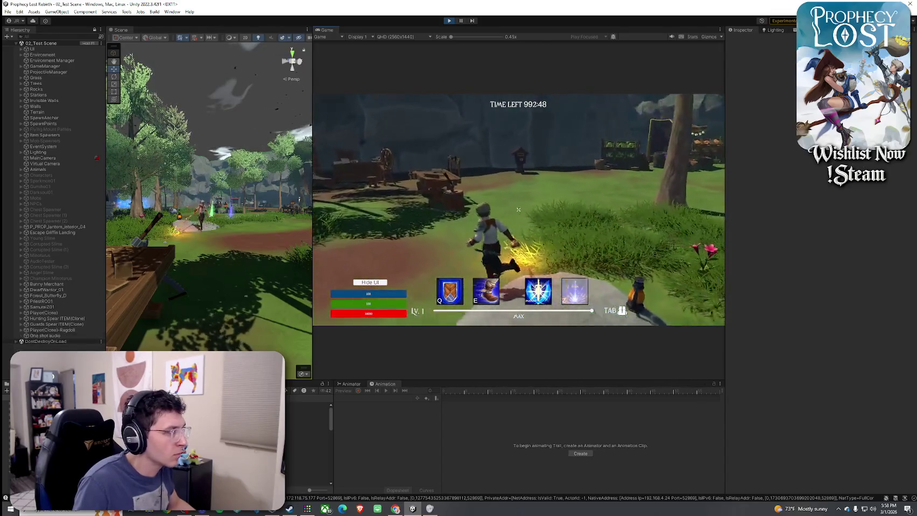
{"action": "left_click", "coordinate": [518, 210]}
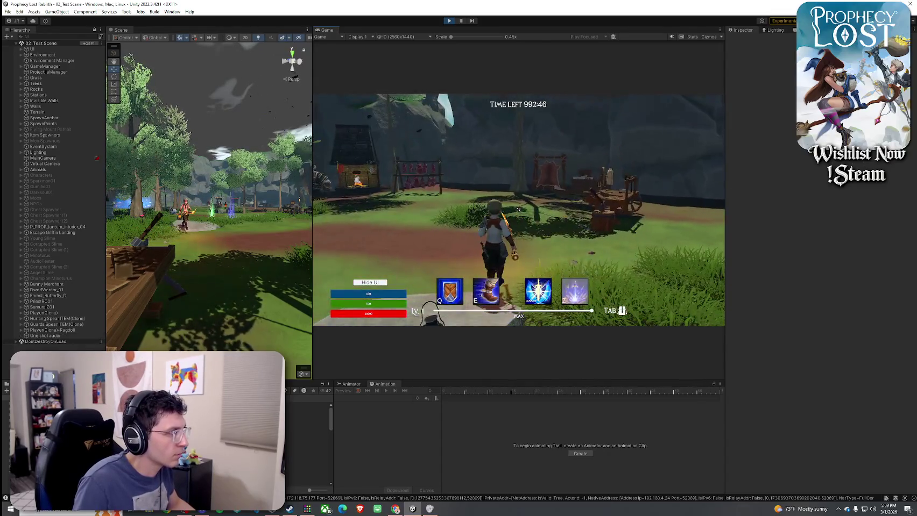
{"action": "left_click", "coordinate": [518, 210]}
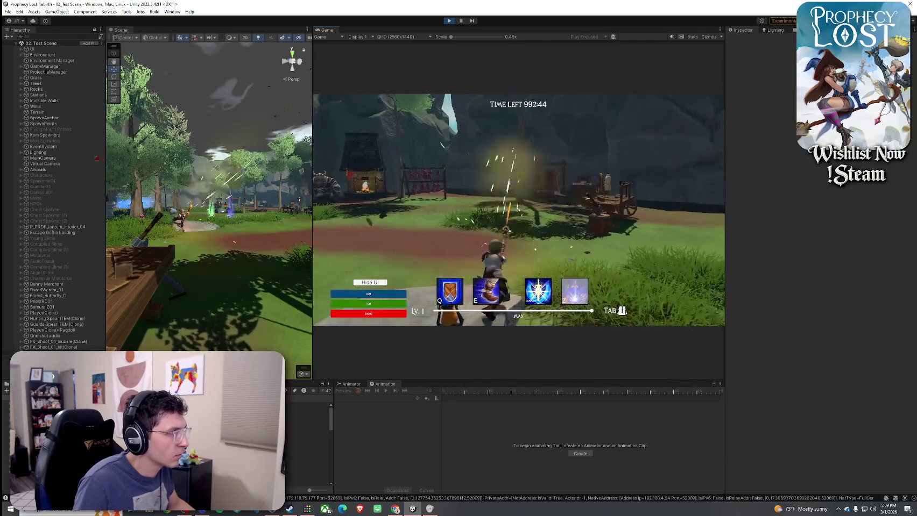
{"action": "left_click", "coordinate": [518, 210]}
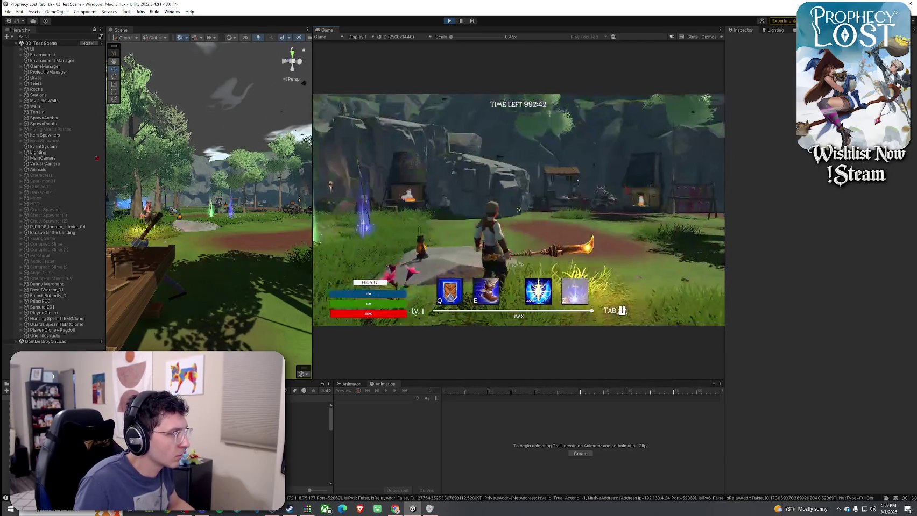
{"action": "left_click", "coordinate": [518, 210]}
{"action": "left_click", "coordinate": [518, 210]}
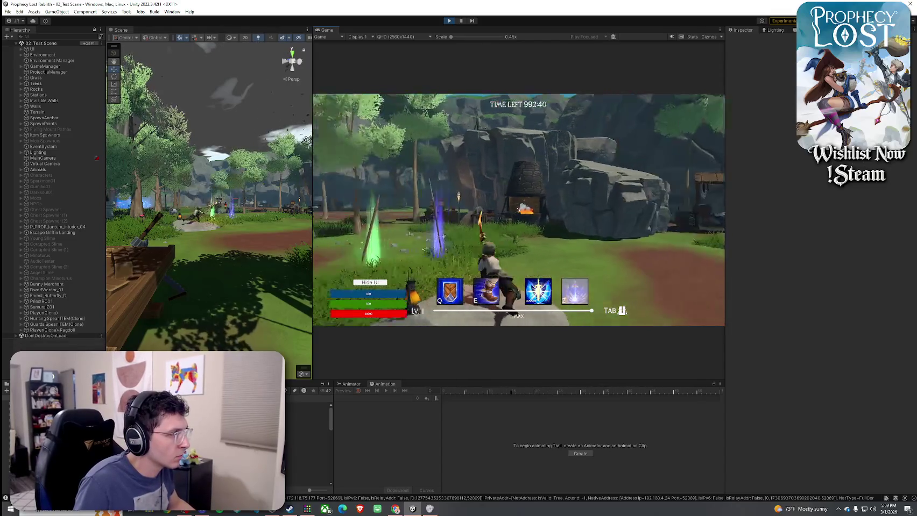
Run the character forward with W and open the inventory with Tab.
{"action": "key", "text": "w"}
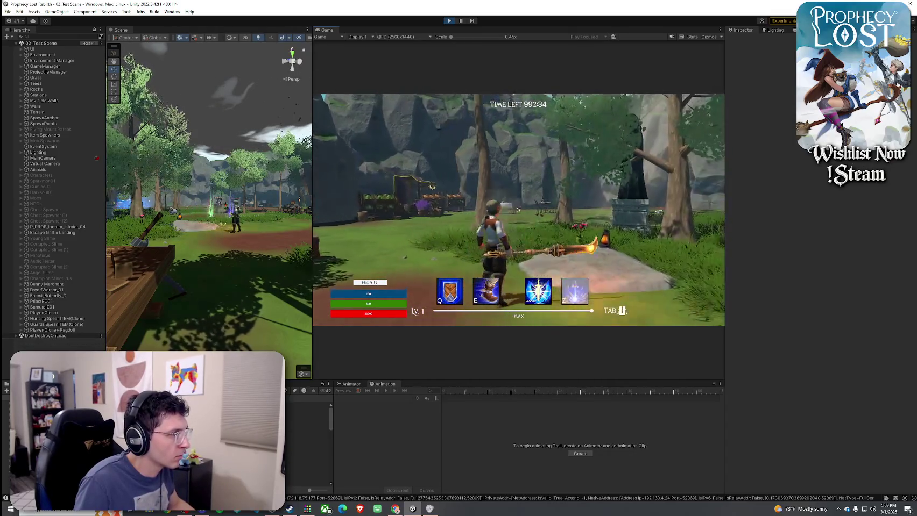
{"action": "key", "text": "w"}
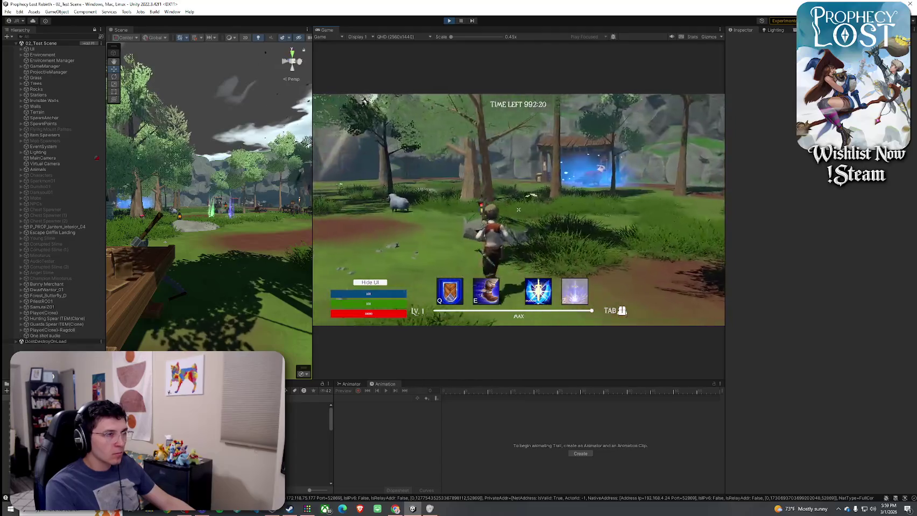
{"action": "key", "text": "Tab"}
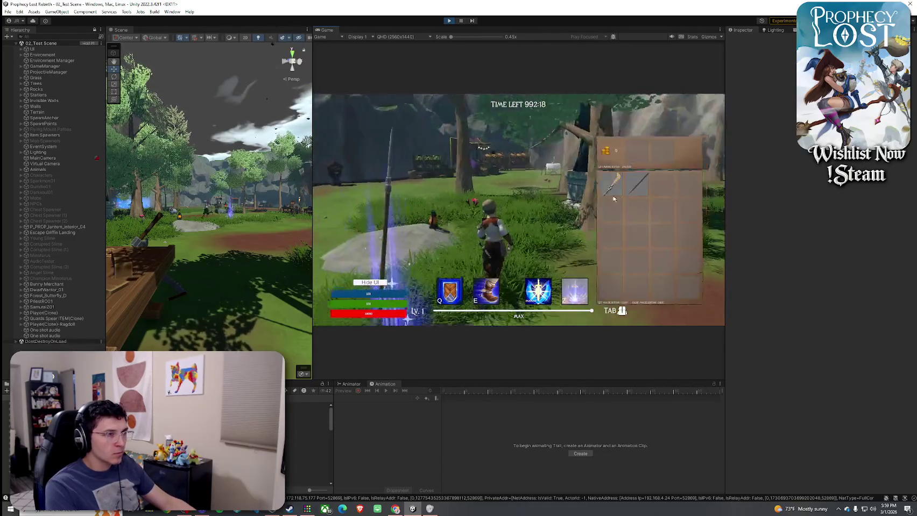
Run forward, swing the spear, and toggle the inventory with Tab to switch weapons.
{"action": "key", "text": "w"}
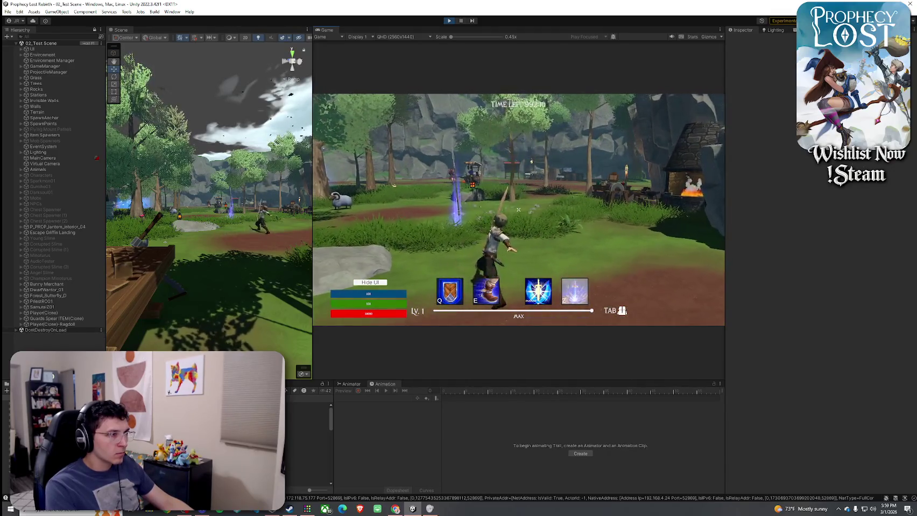
{"action": "left_click", "coordinate": [518, 210]}
{"action": "key", "text": "Tab"}
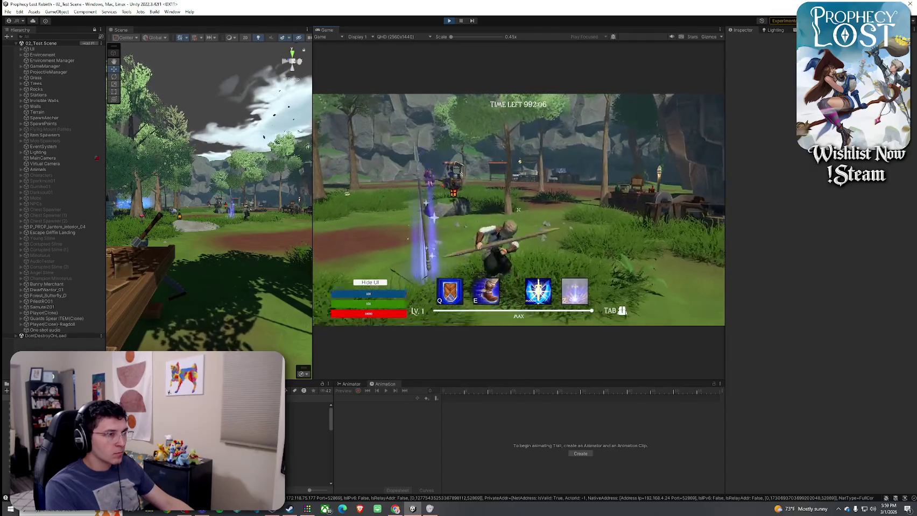
{"action": "key", "text": "Tab"}
{"action": "key", "text": "Tab"}
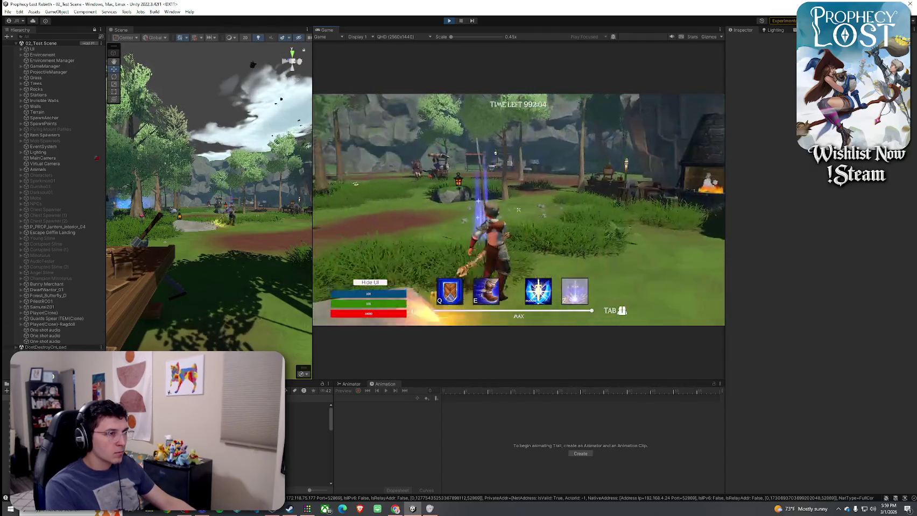
{"action": "key", "text": "Tab"}
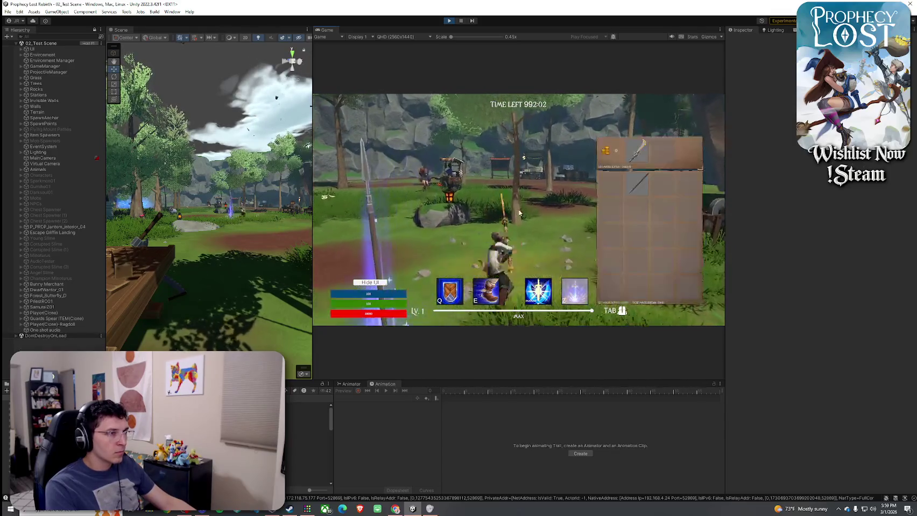
{"action": "key", "text": "Tab"}
{"action": "key", "text": "Tab"}
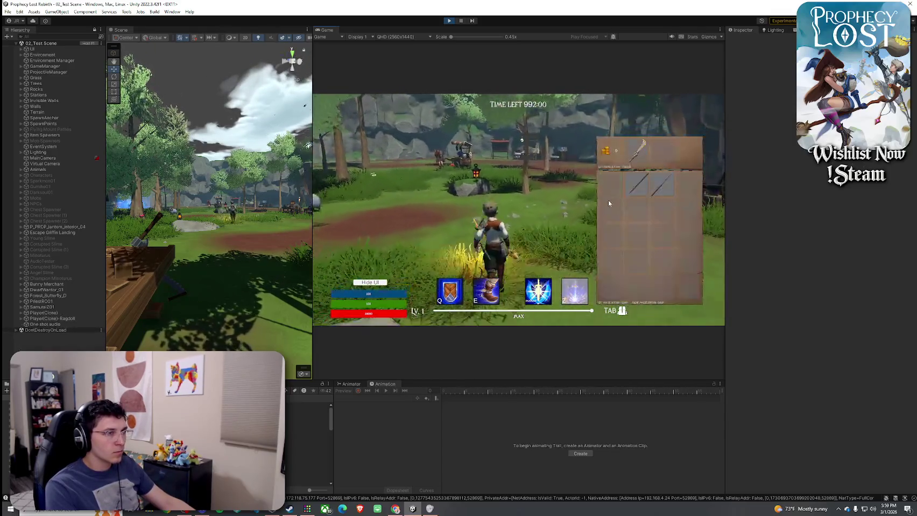
{"action": "key", "text": "Tab"}
{"action": "key", "text": "Tab"}
{"action": "key", "text": "Tab"}
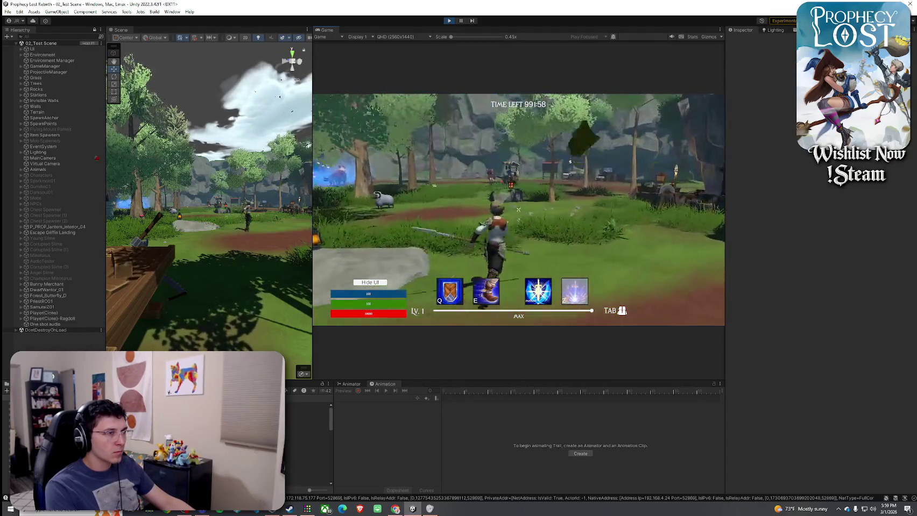
Walk the character toward the cart, thrusting the spear toward the rocks.
{"action": "key", "text": "w"}
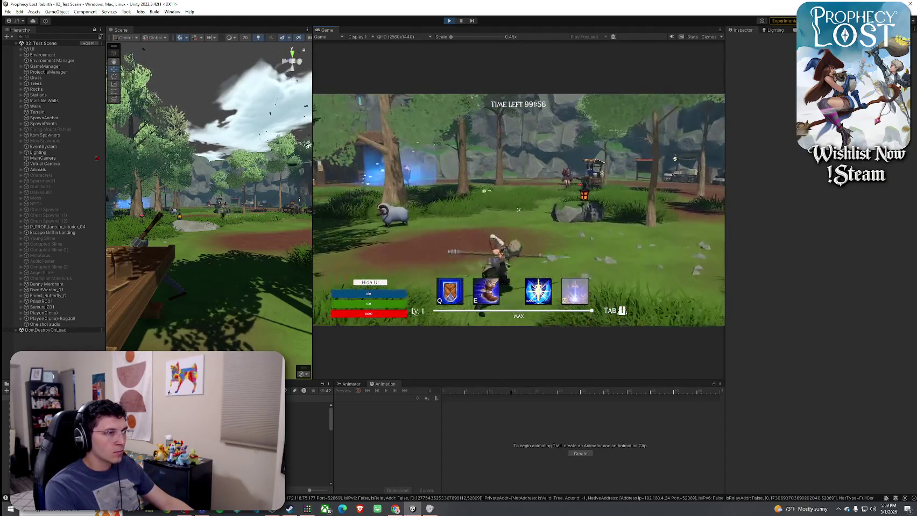
{"action": "key", "text": "w"}
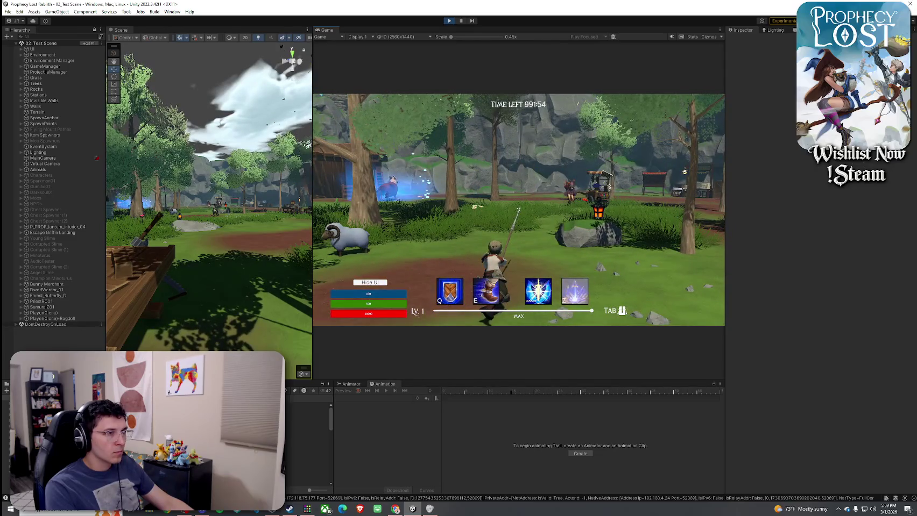
{"action": "key", "text": "w"}
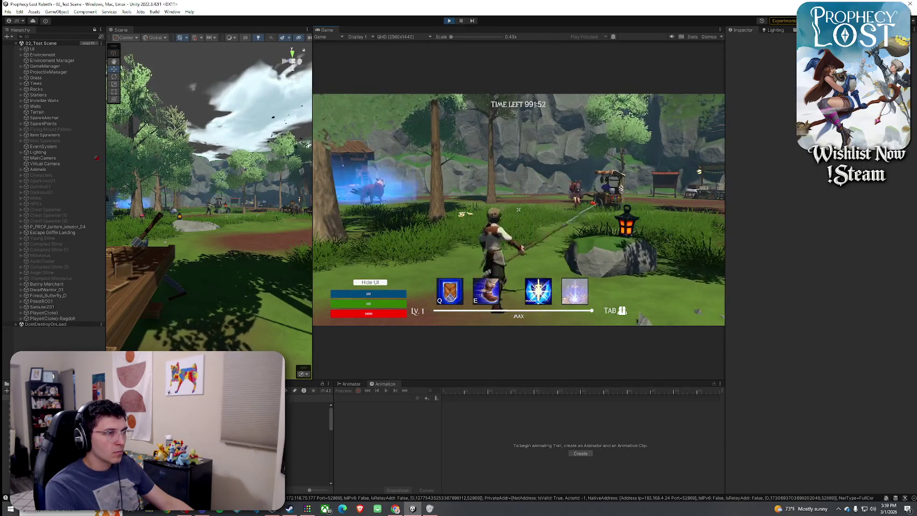
{"action": "key", "text": "w"}
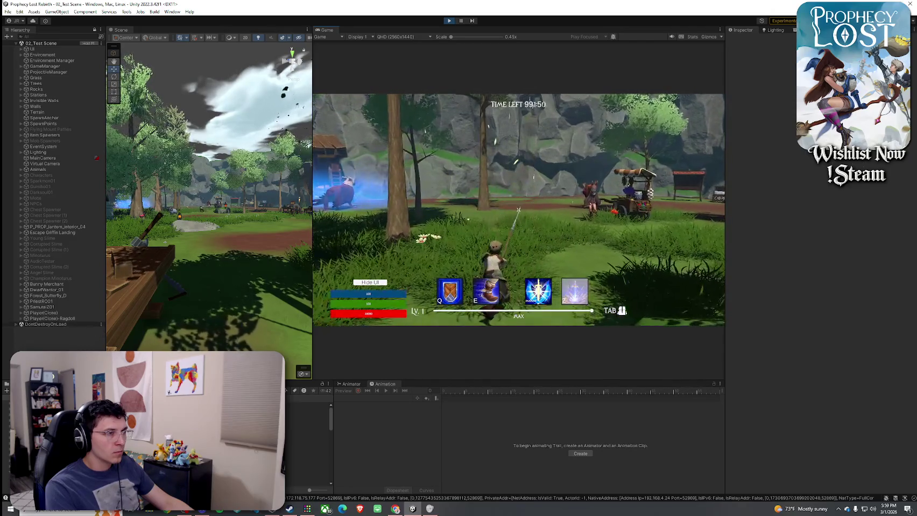
{"action": "key", "text": "w"}
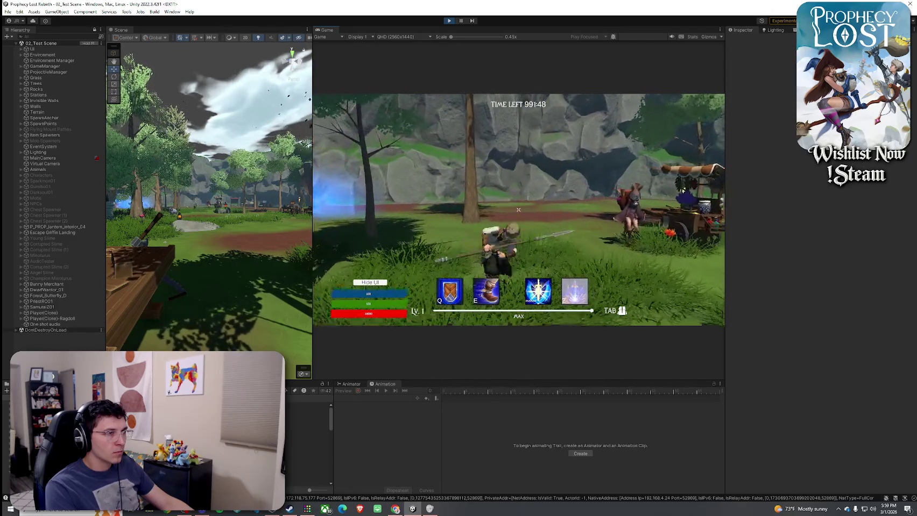
{"action": "left_click", "coordinate": [518, 210]}
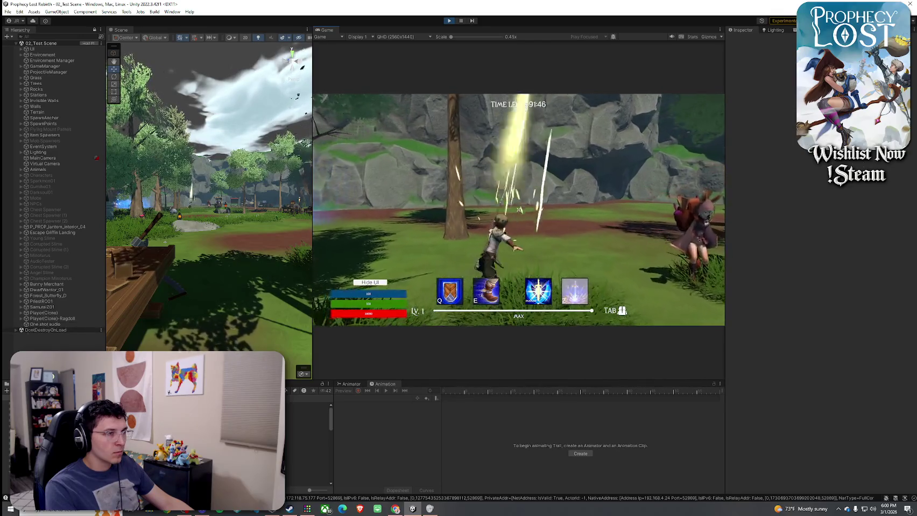
{"action": "key", "text": "w"}
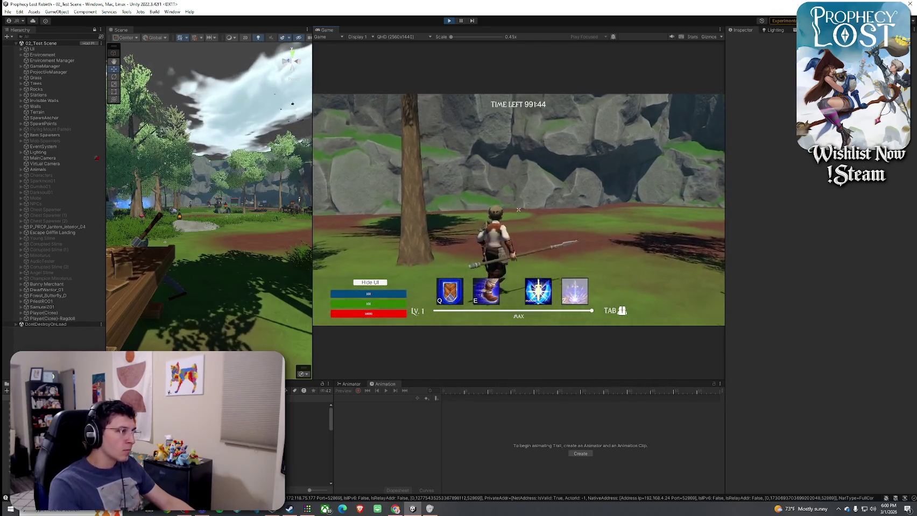
{"action": "key", "text": "w"}
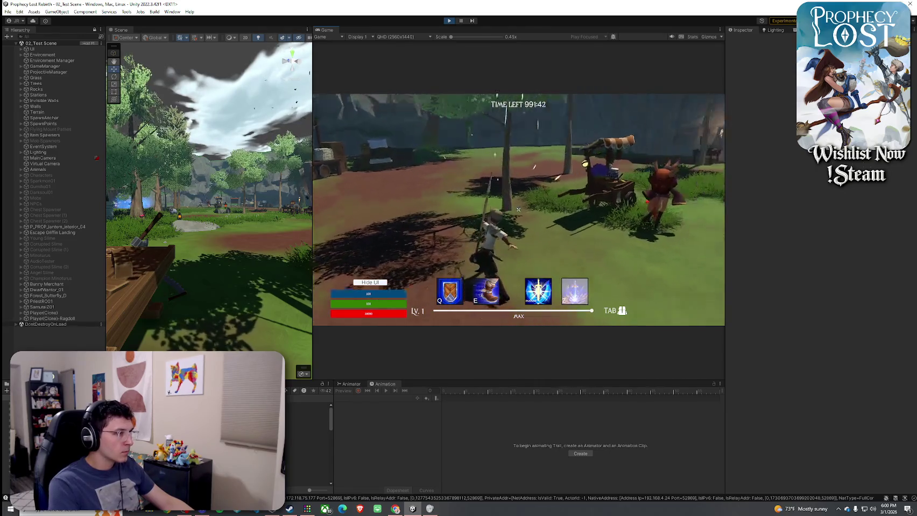
Chain glaive slash attacks while moving toward the lantern bush and forge.
{"action": "left_click", "coordinate": [518, 210]}
{"action": "key", "text": "w"}
{"action": "left_click", "coordinate": [518, 210]}
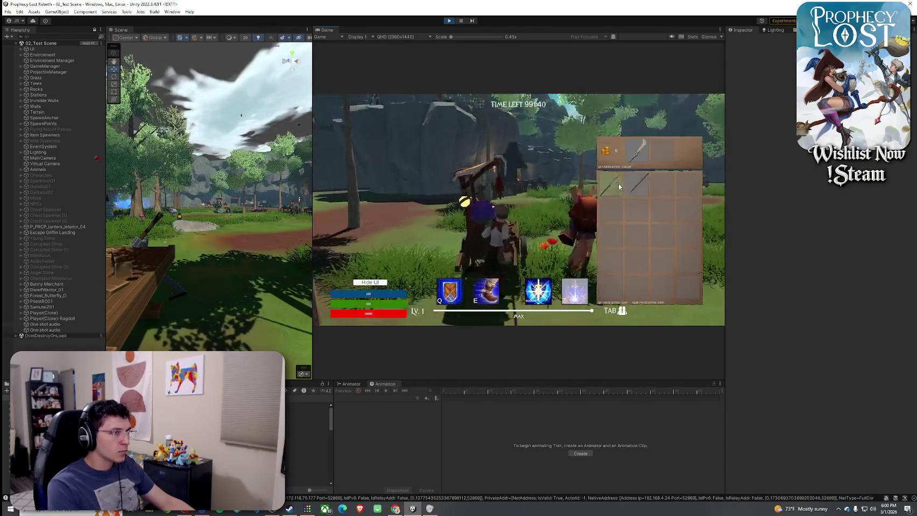
{"action": "key", "text": "w"}
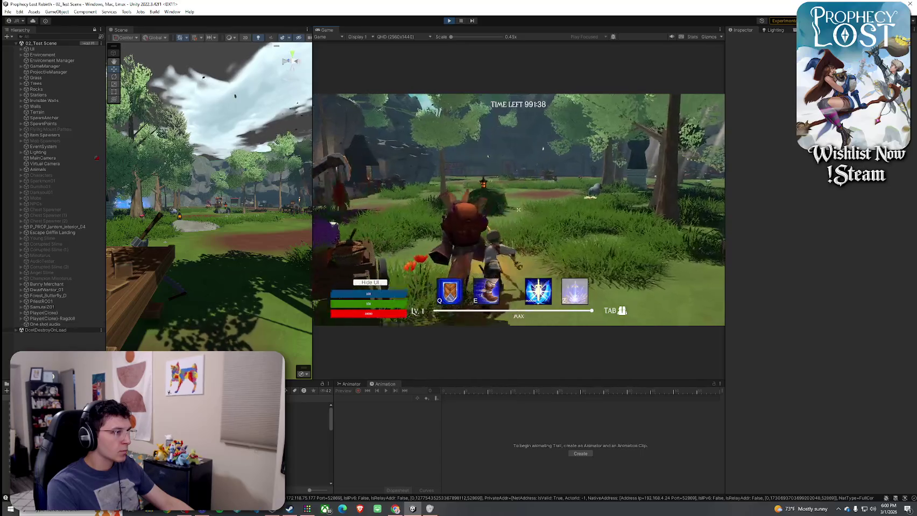
{"action": "key", "text": "w"}
{"action": "left_click", "coordinate": [518, 210]}
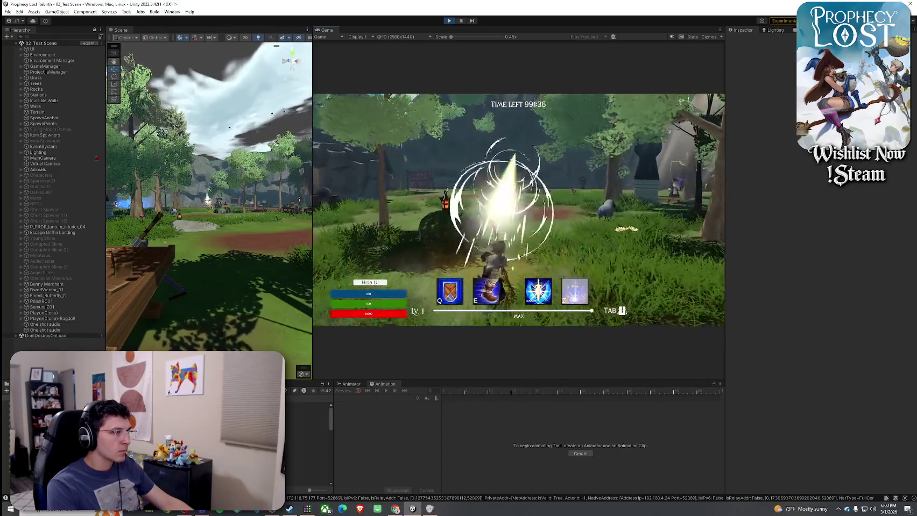
{"action": "key", "text": "w"}
{"action": "left_click", "coordinate": [518, 210]}
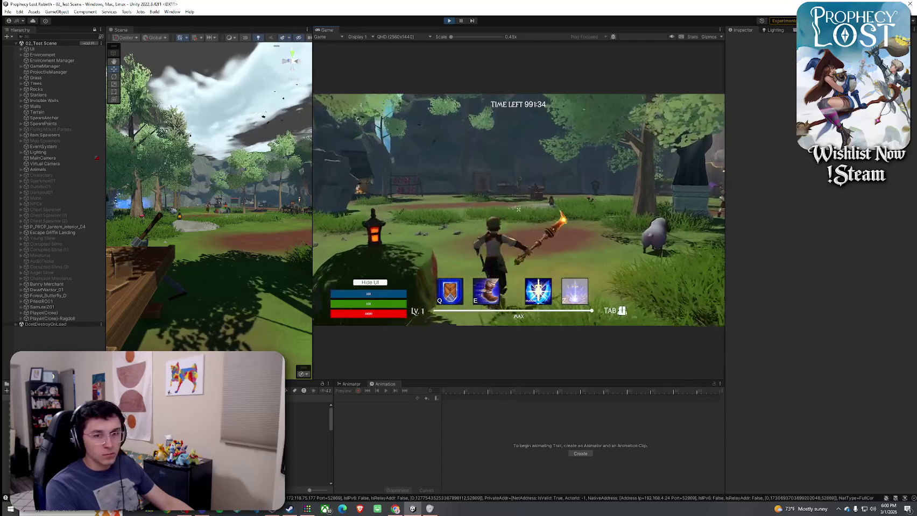
{"action": "left_click", "coordinate": [518, 210]}
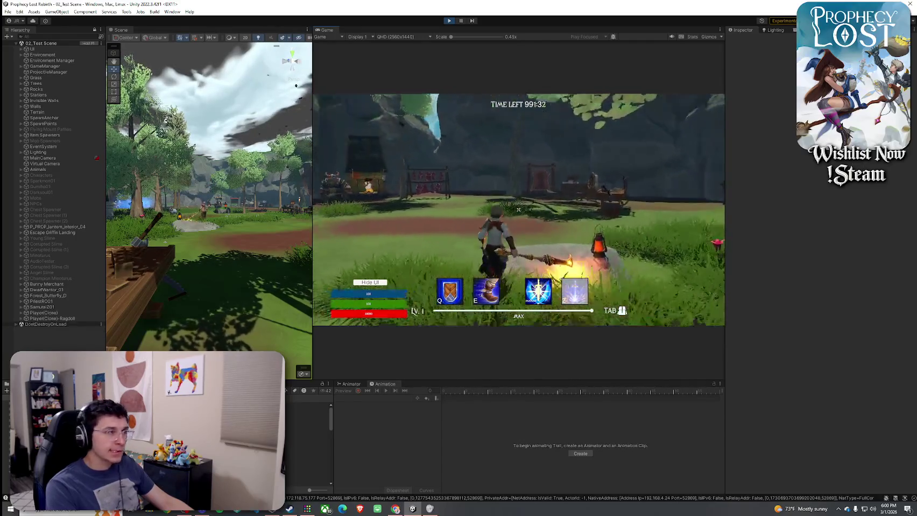
{"action": "key", "text": "w"}
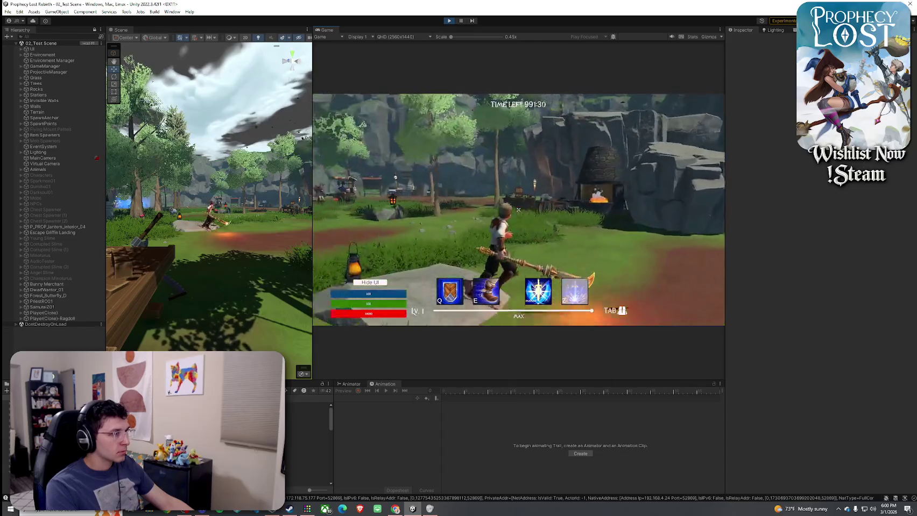
{"action": "left_click", "coordinate": [518, 210]}
{"action": "left_click", "coordinate": [518, 210]}
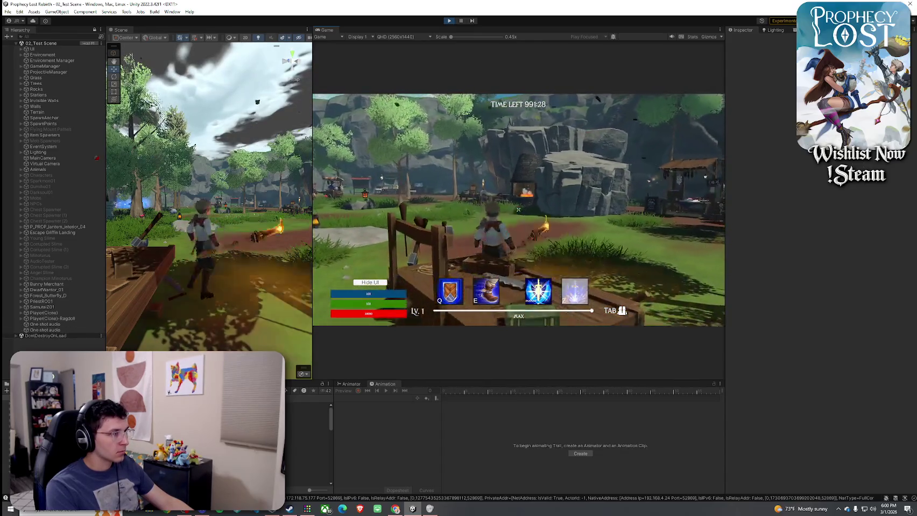
{"action": "left_click", "coordinate": [518, 210]}
{"action": "left_click", "coordinate": [518, 210]}
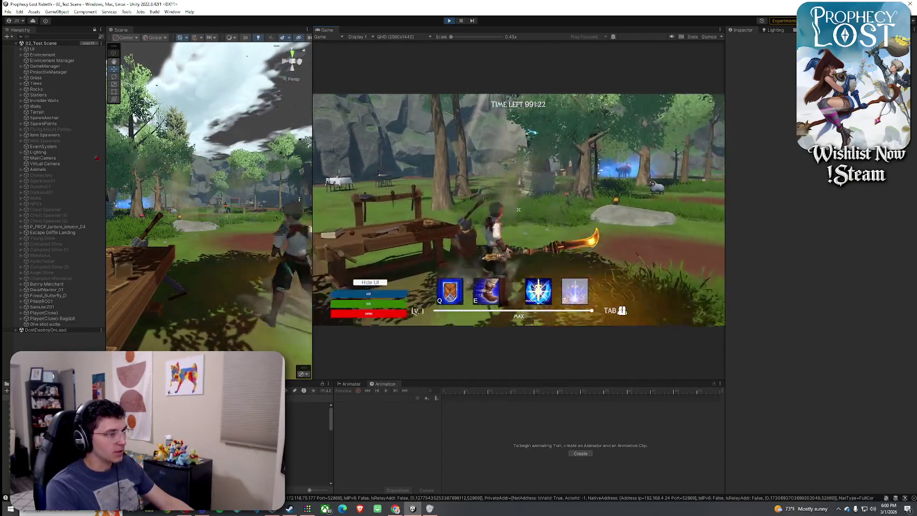
{"action": "left_click", "coordinate": [518, 209]}
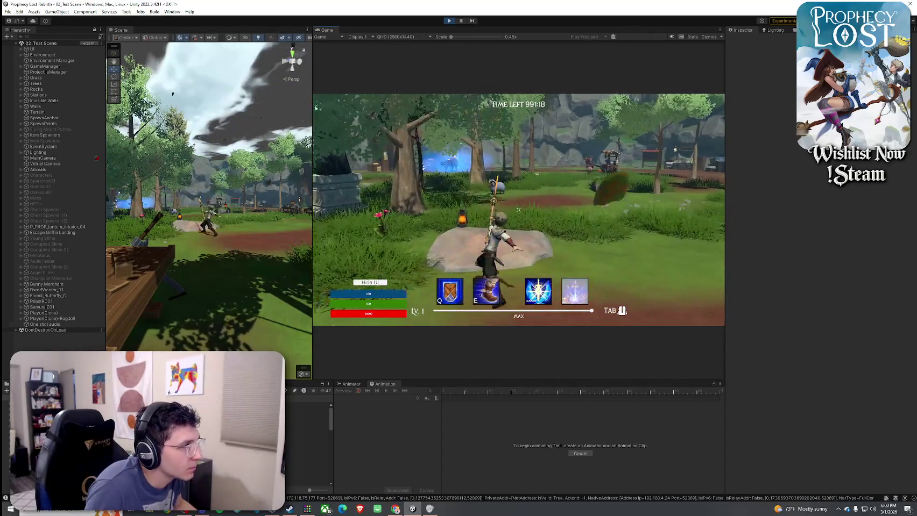
Stop Play mode and select Prick for Draco Glaive 1 in the Project window.
{"action": "key", "text": "super"}
{"action": "left_click", "coordinate": [466, 73]}
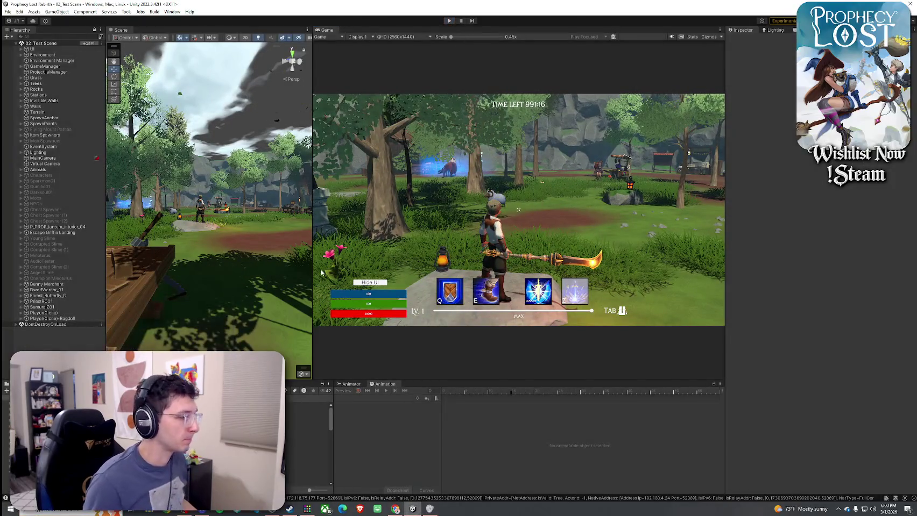
{"action": "left_click", "coordinate": [307, 433]}
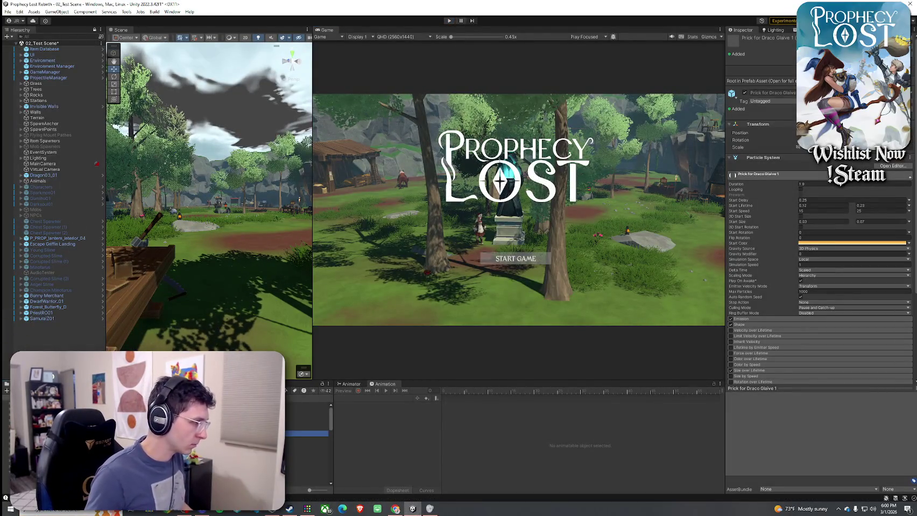
Preview the Prick for Draco Glaive 2 and 3 effects, then select the glaive weapon asset.
{"action": "left_click", "coordinate": [307, 439]}
{"action": "left_click", "coordinate": [307, 445]}
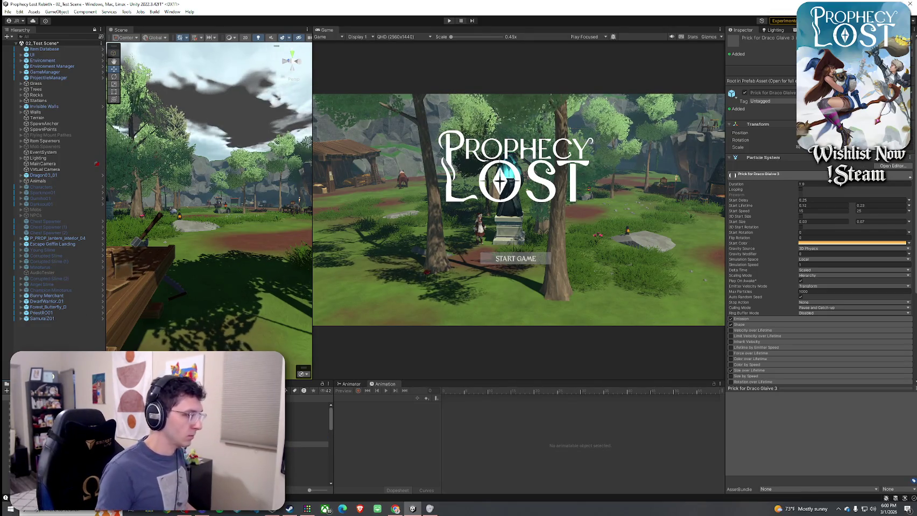
{"action": "left_click", "coordinate": [307, 456]}
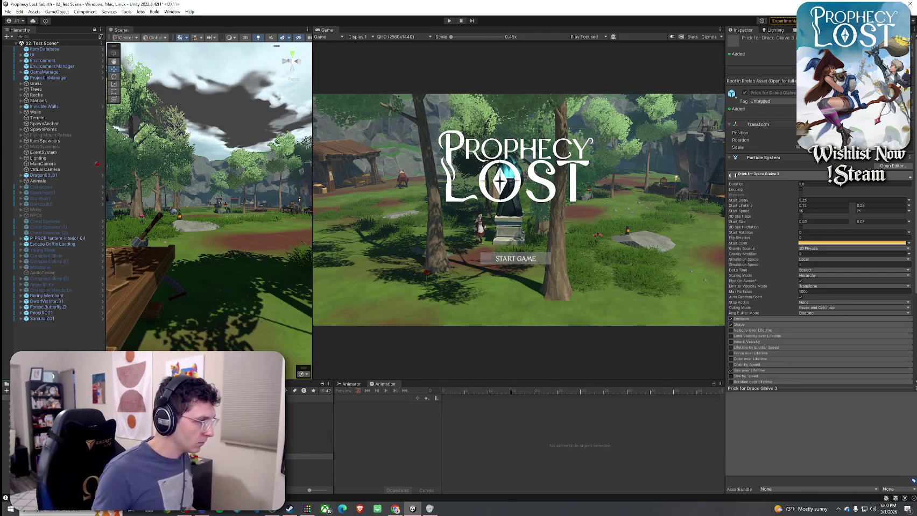
{"action": "left_click", "coordinate": [310, 410]}
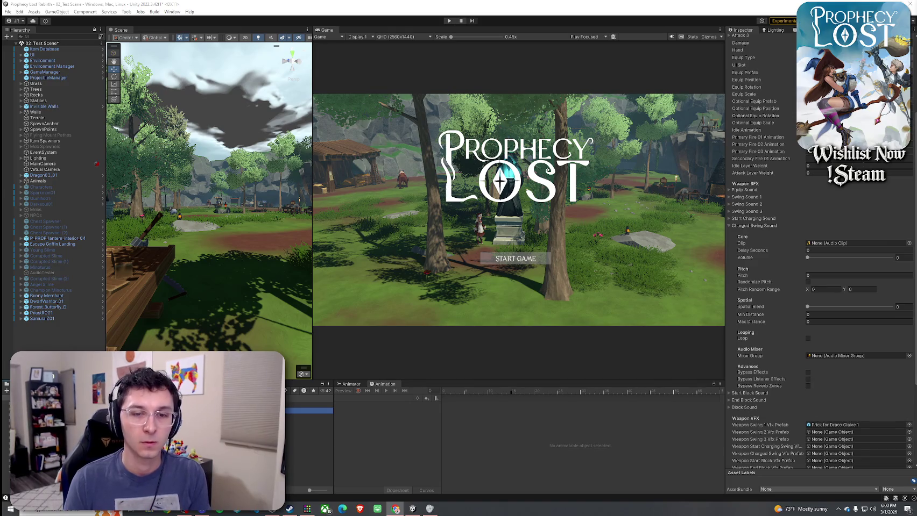
Assign Prick for Draco Glaive 2 and 3 to Weapon Swing 2 and 3 Vfx Prefab, then view Prophets Gale.
{"action": "scroll", "coordinate": [798, 287], "scroll_direction": "down", "scroll_amount": 5}
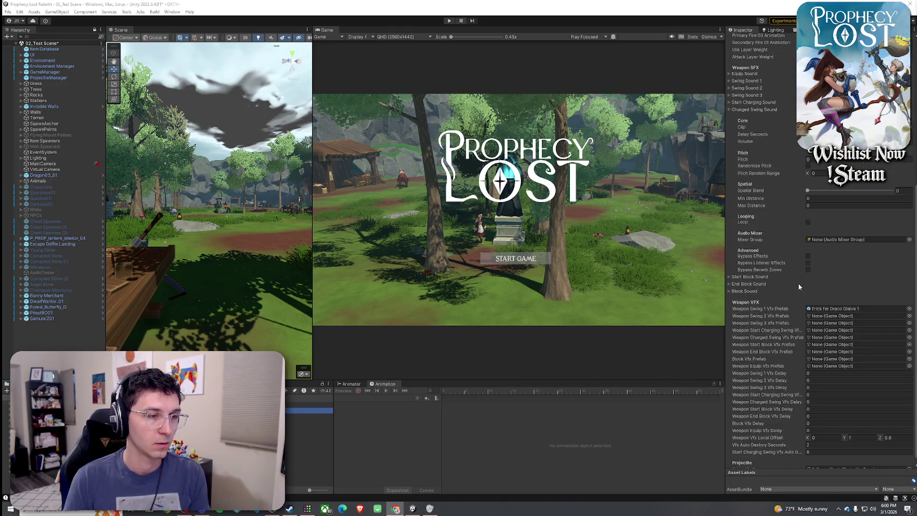
{"action": "left_click", "coordinate": [845, 317]}
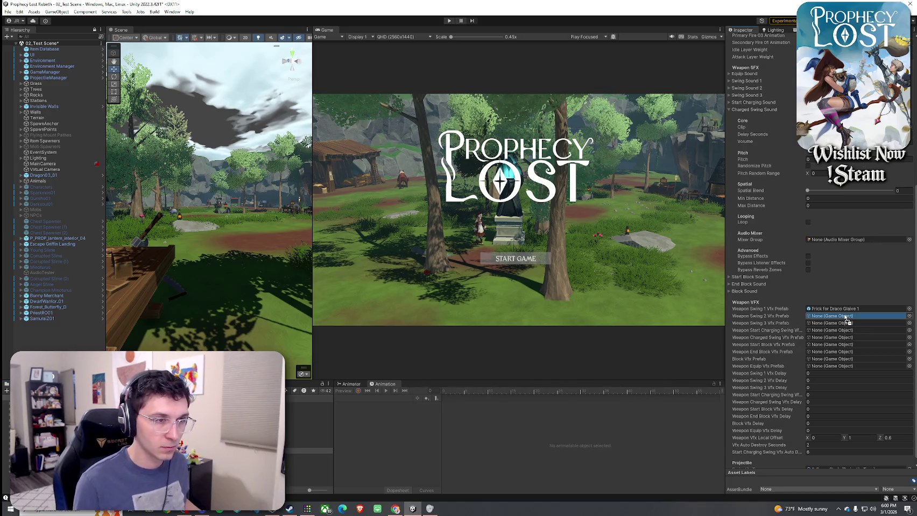
{"action": "left_click_drag", "start_coordinate": [847, 321], "coordinate": [847, 319]}
{"action": "left_click_drag", "start_coordinate": [310, 411], "coordinate": [831, 324]}
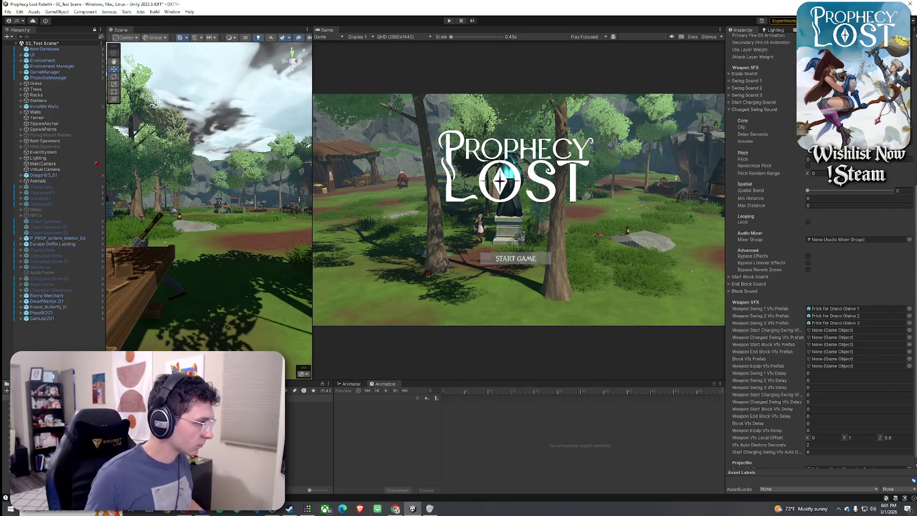
{"action": "key", "text": "Down"}
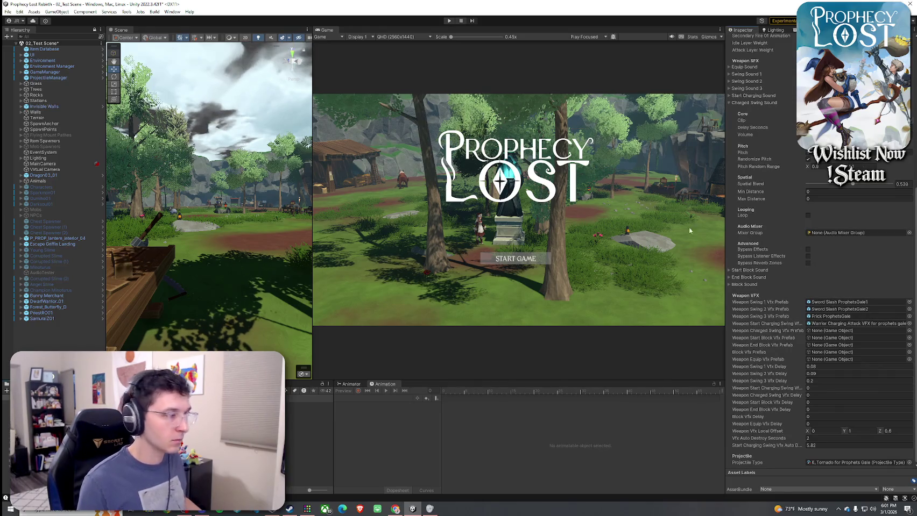
Preview Cinematic Metallic Impact clips 02 through 05, settling on Impact 02.
{"action": "key", "text": "Down"}
{"action": "key", "text": "Down"}
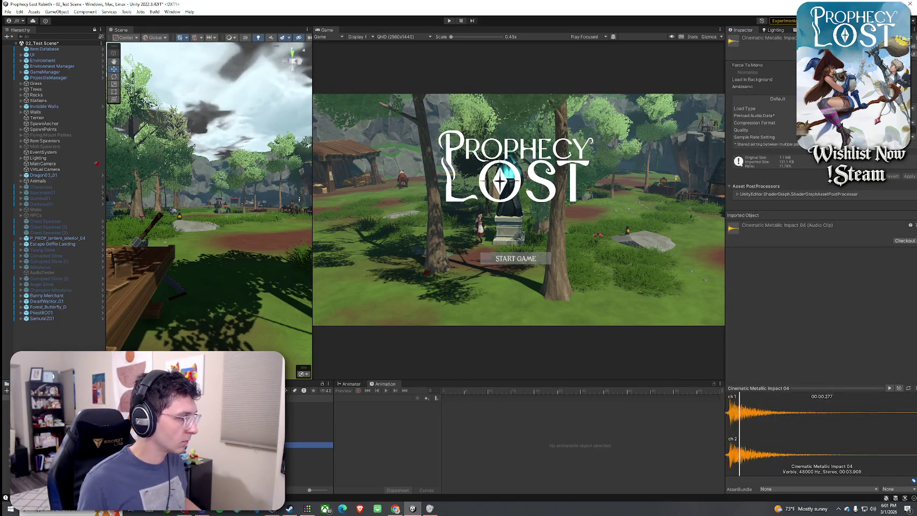
{"action": "key", "text": "Up"}
{"action": "key", "text": "Up"}
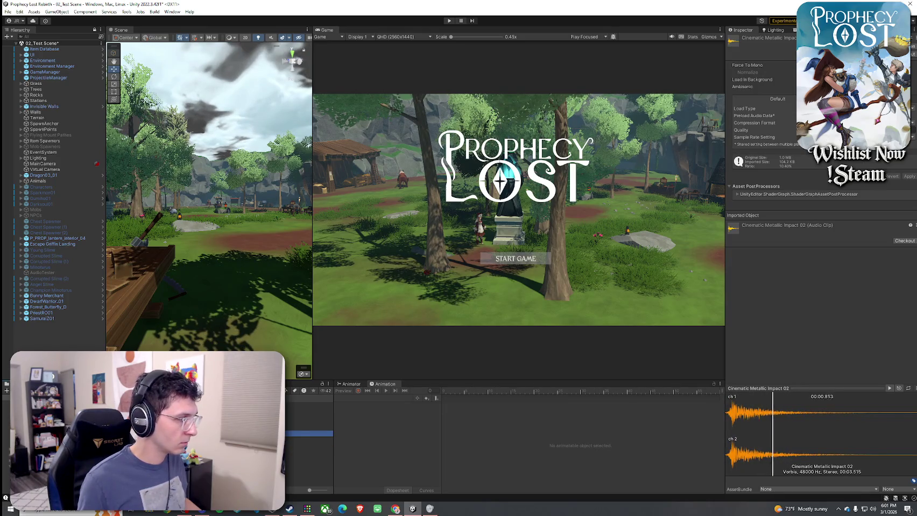
{"action": "key", "text": "Down"}
{"action": "key", "text": "Down"}
{"action": "key", "text": "Down"}
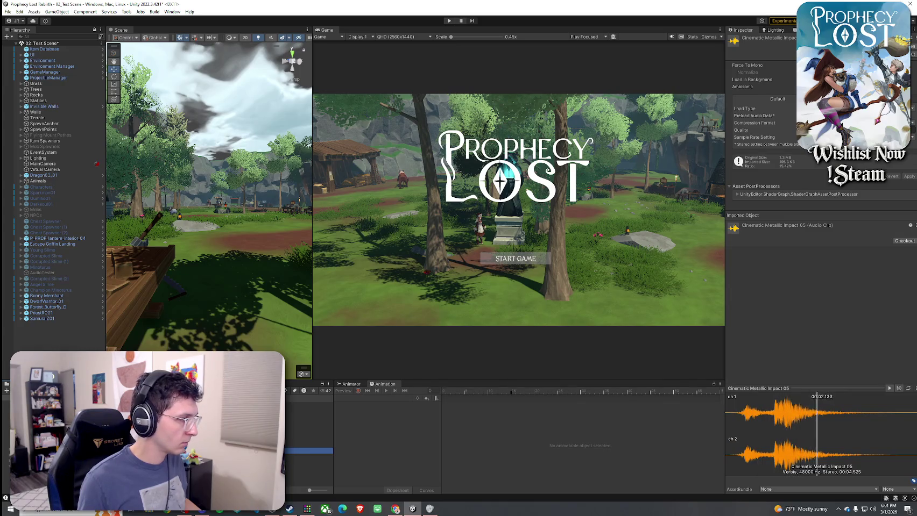
{"action": "key", "text": "Up"}
{"action": "key", "text": "Up"}
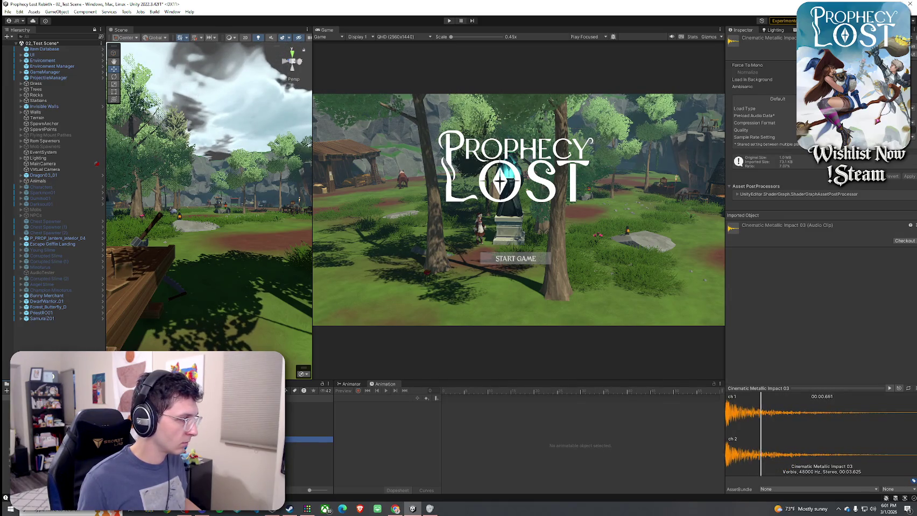
{"action": "key", "text": "Up"}
{"action": "key", "text": "Up"}
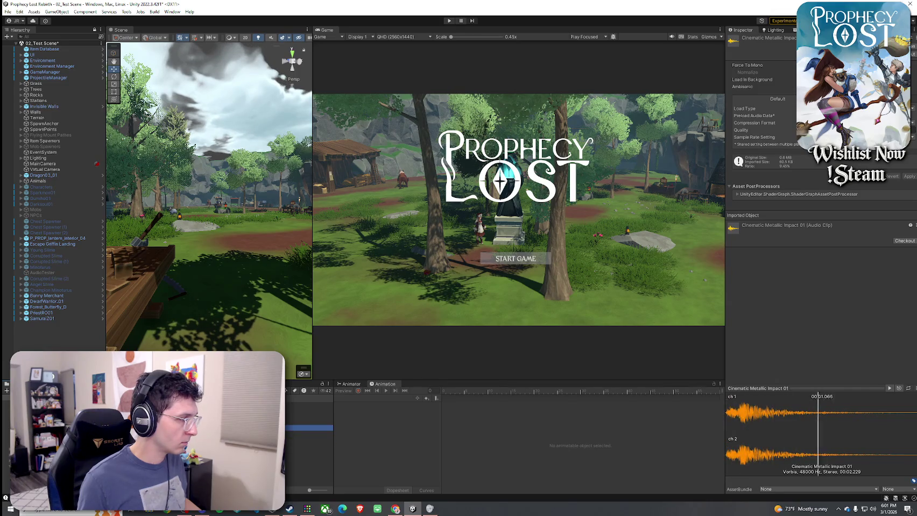
{"action": "key", "text": "Down"}
{"action": "key", "text": "Down"}
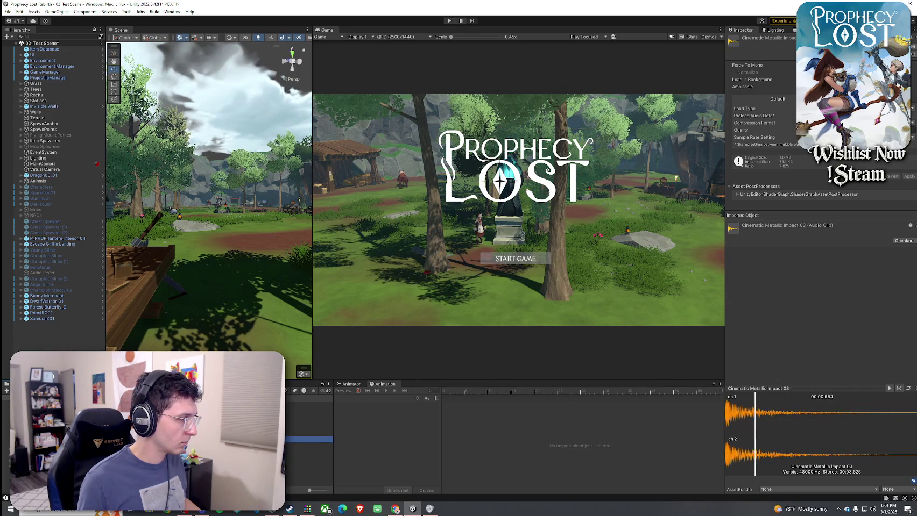
{"action": "key", "text": "Up"}
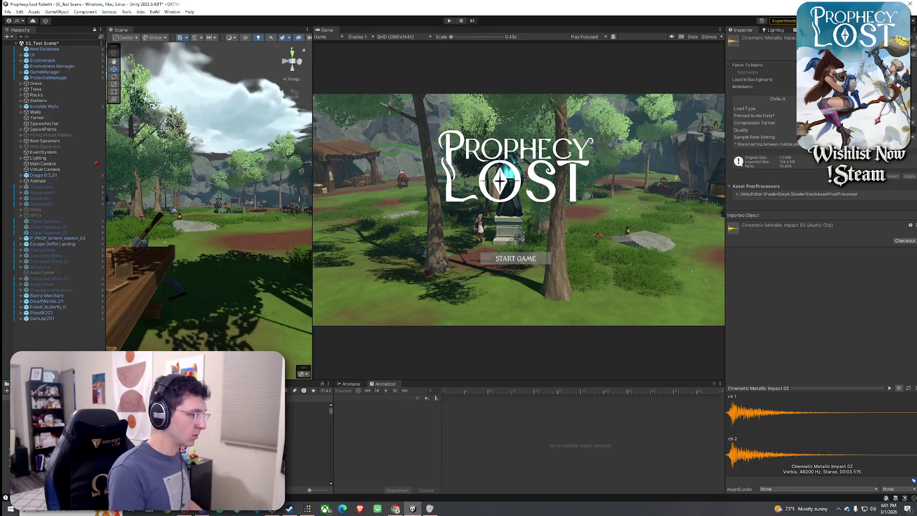
Set the glaive's Charged Swing Sound clip to Cinematic Metallic Impact 02.
{"action": "left_click", "coordinate": [309, 410]}
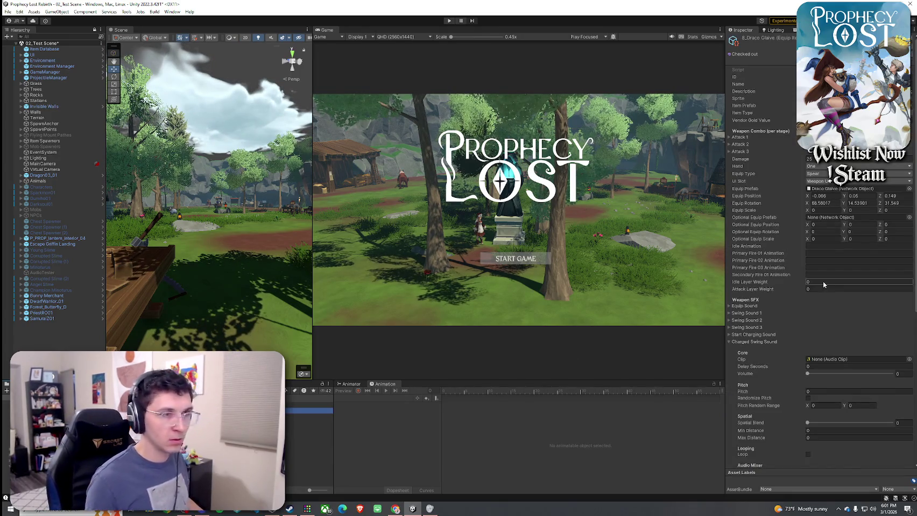
{"action": "scroll", "coordinate": [788, 295], "scroll_direction": "down", "scroll_amount": 3}
{"action": "left_click", "coordinate": [908, 263]}
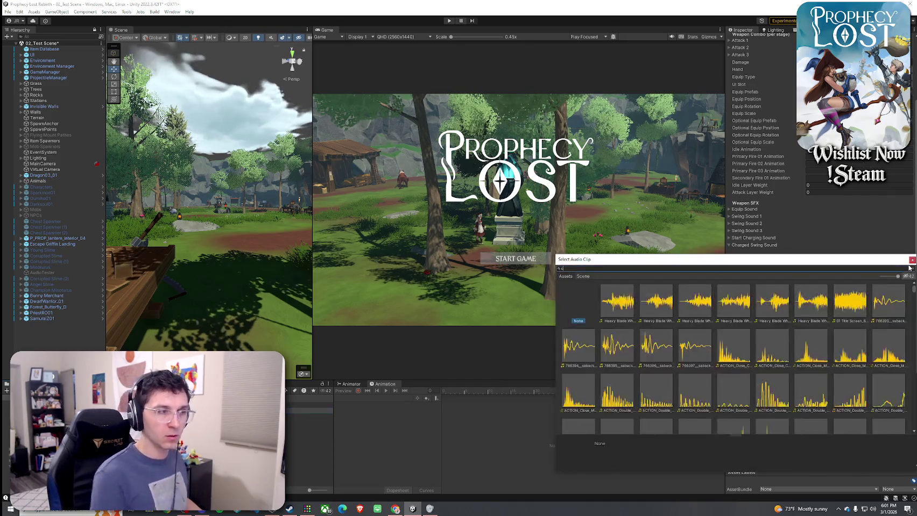
{"action": "type", "text": "inema"}
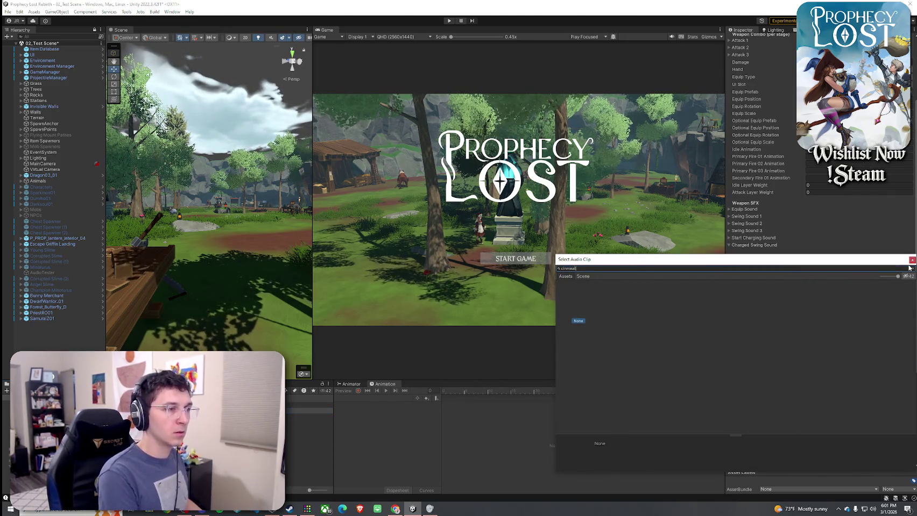
{"action": "type", "text": "tallic"}
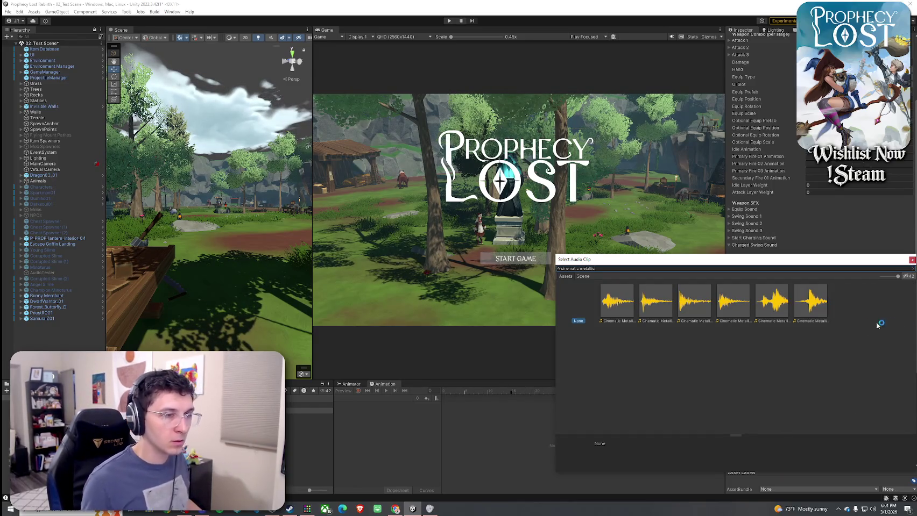
{"action": "left_click", "coordinate": [783, 309]}
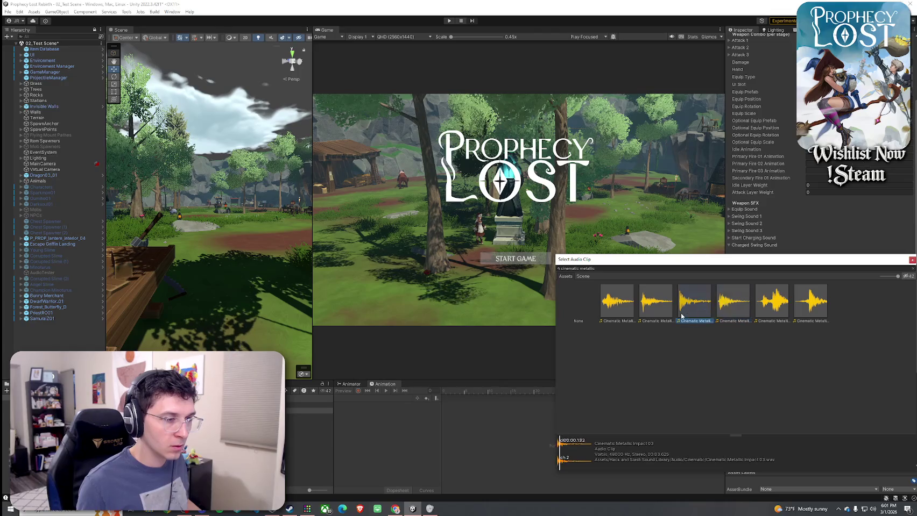
{"action": "left_click", "coordinate": [664, 319]}
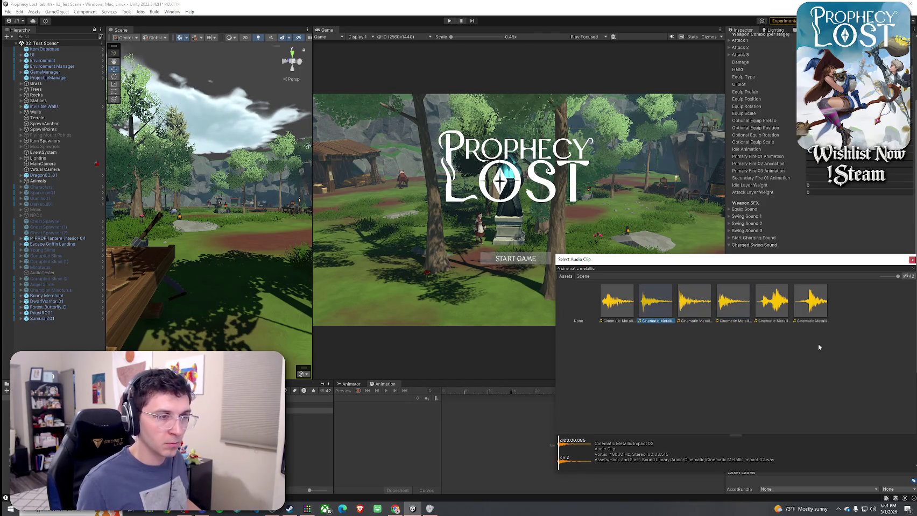
{"action": "key", "text": "Return"}
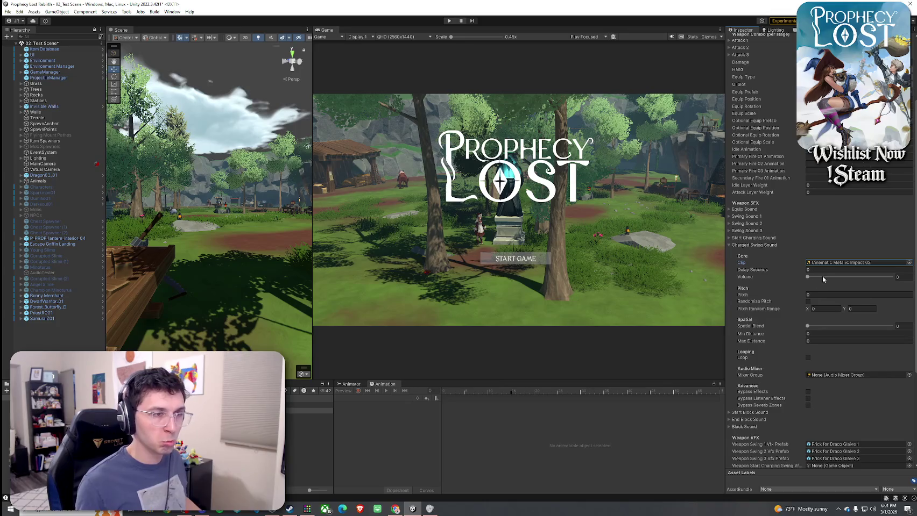
Give the charged swing sound volume 1, randomized pitch 0.9–1.1, spatial blend about 0.63.
{"action": "left_click", "coordinate": [826, 309]}
{"action": "type", "text": "0.8"}
{"action": "key", "text": "Return"}
{"action": "type", "text": "0.9"}
{"action": "key", "text": "Tab"}
{"action": "type", "text": "1.1"}
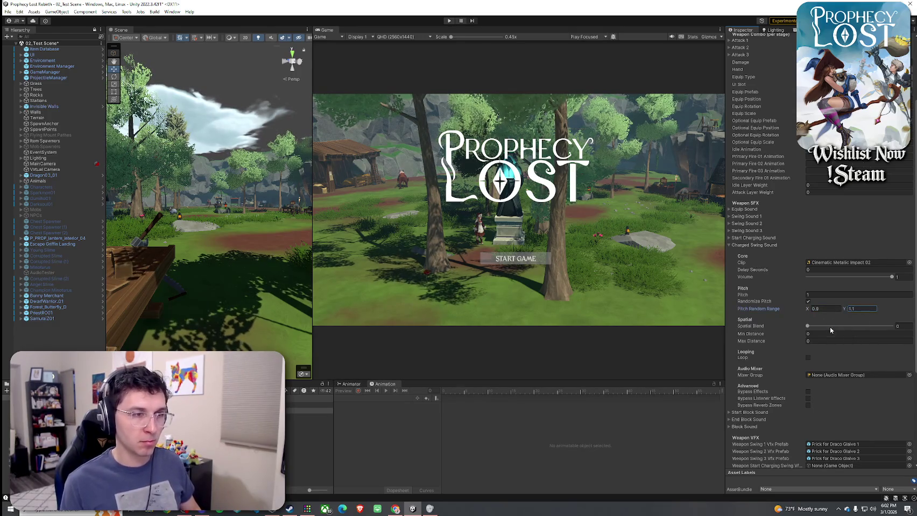
{"action": "left_click_drag", "start_coordinate": [830, 330], "coordinate": [861, 327]}
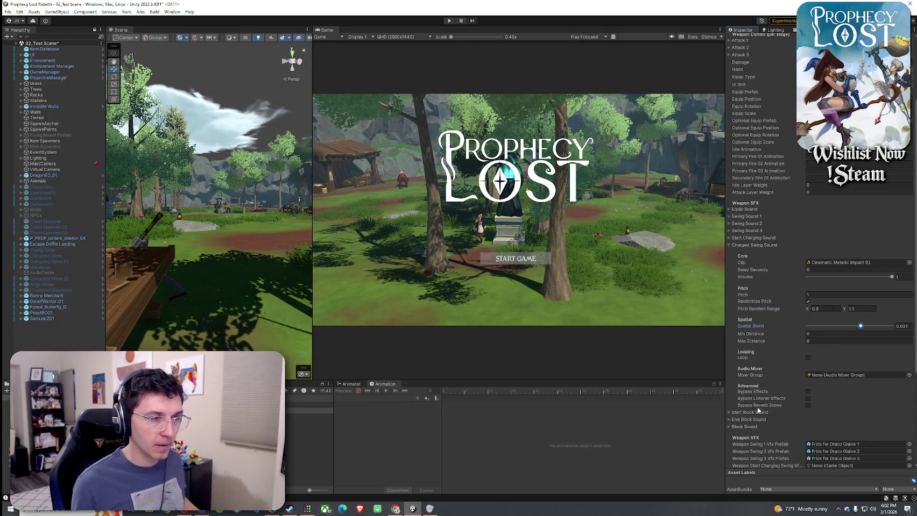
{"action": "left_click", "coordinate": [747, 245]}
{"action": "left_click", "coordinate": [752, 272]}
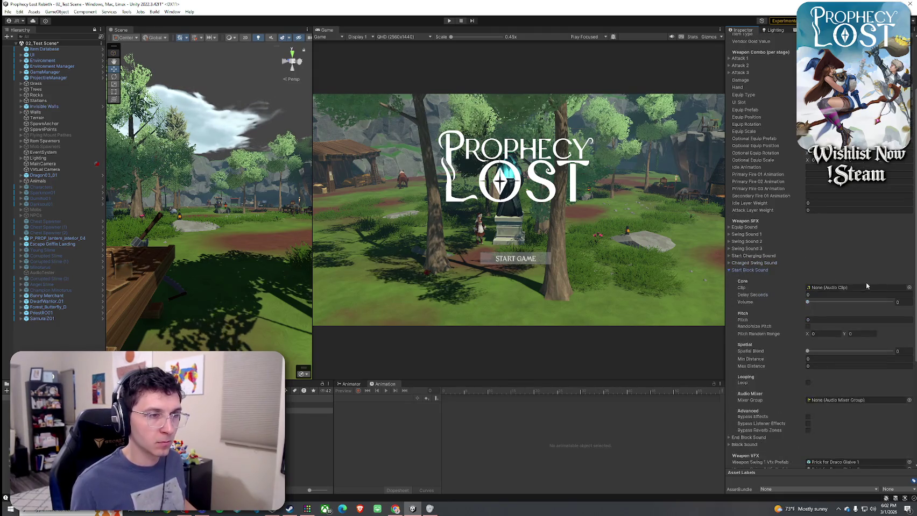
Search spear clips and assign WPN_Spear_Unequip_01 as the Start Block Sound.
{"action": "left_click", "coordinate": [909, 290]}
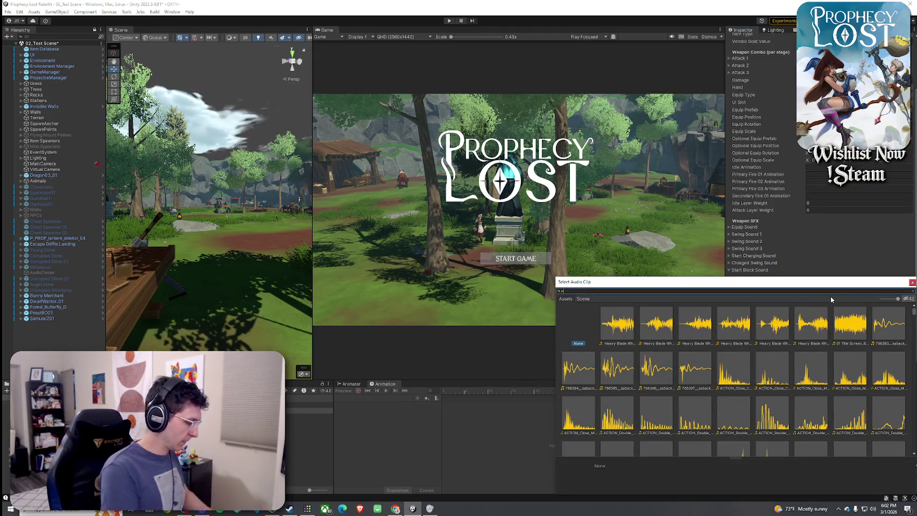
{"action": "type", "text": "open cup"}
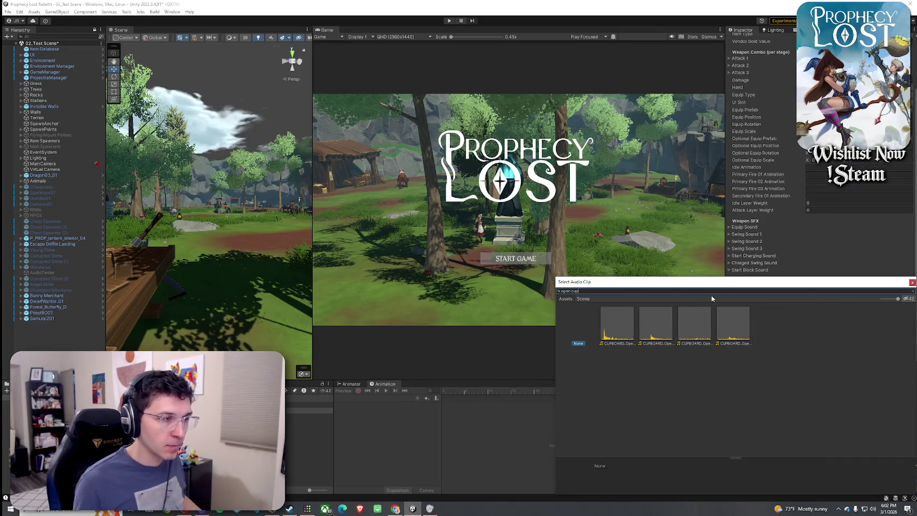
{"action": "left_click_drag", "start_coordinate": [571, 290], "coordinate": [560, 291]}
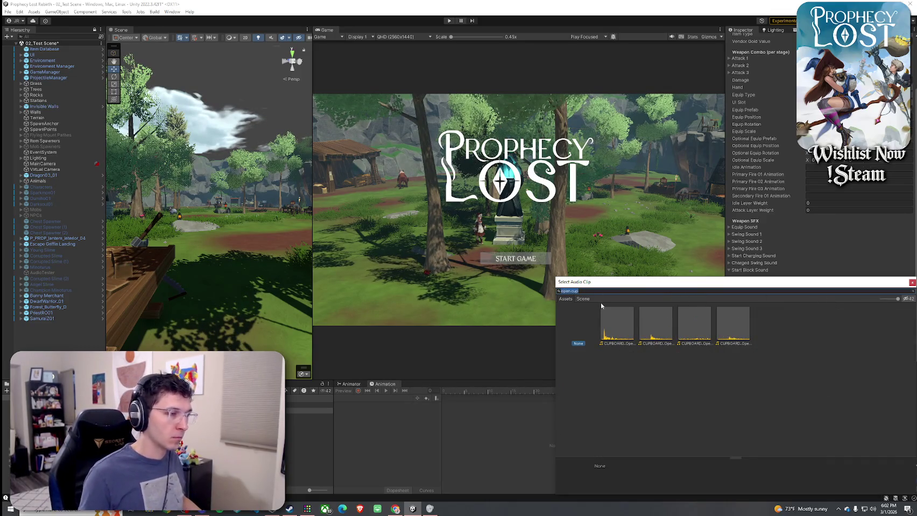
{"action": "type", "text": "spear"}
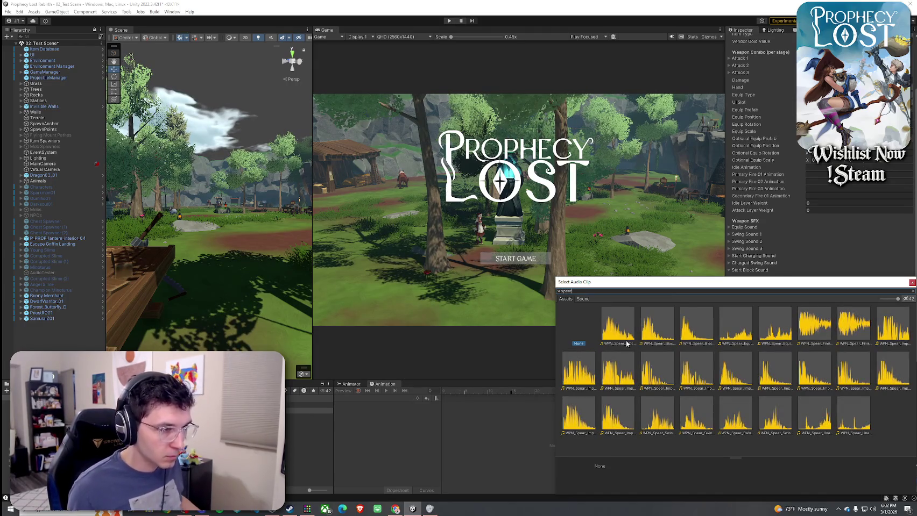
{"action": "left_click", "coordinate": [649, 338]}
{"action": "left_click", "coordinate": [620, 339]}
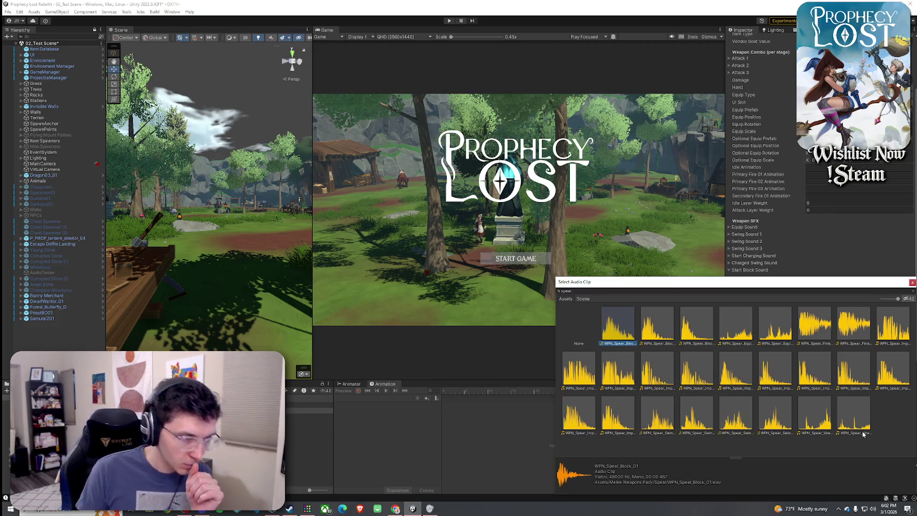
{"action": "left_click", "coordinate": [863, 433]}
{"action": "left_click", "coordinate": [823, 427]}
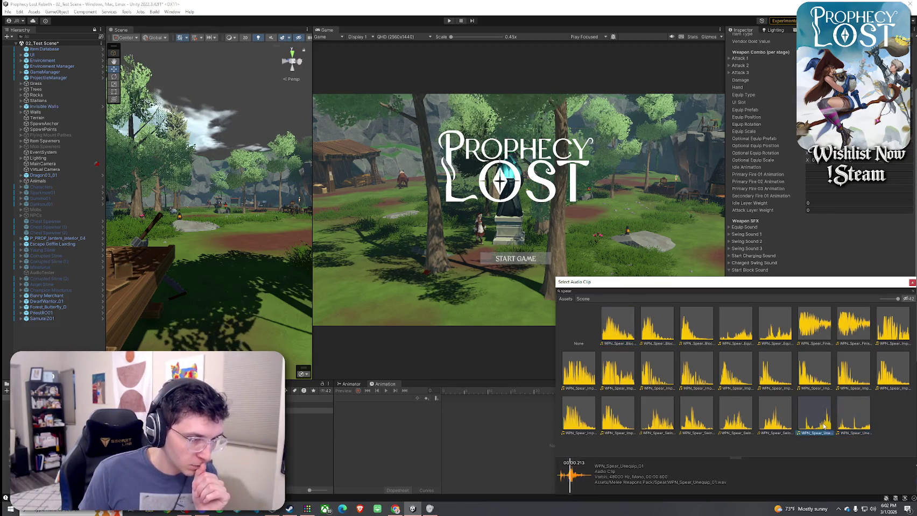
{"action": "double_click", "coordinate": [824, 428]}
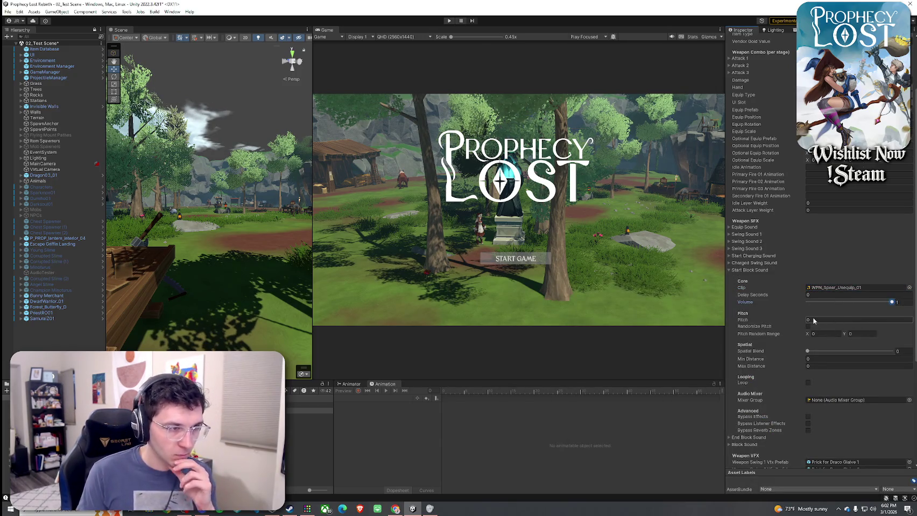
Replace the Start Block Sound clip with CUPBOARD_Open_Door_01_mono after previewing cupboard clips.
{"action": "left_click", "coordinate": [909, 288]}
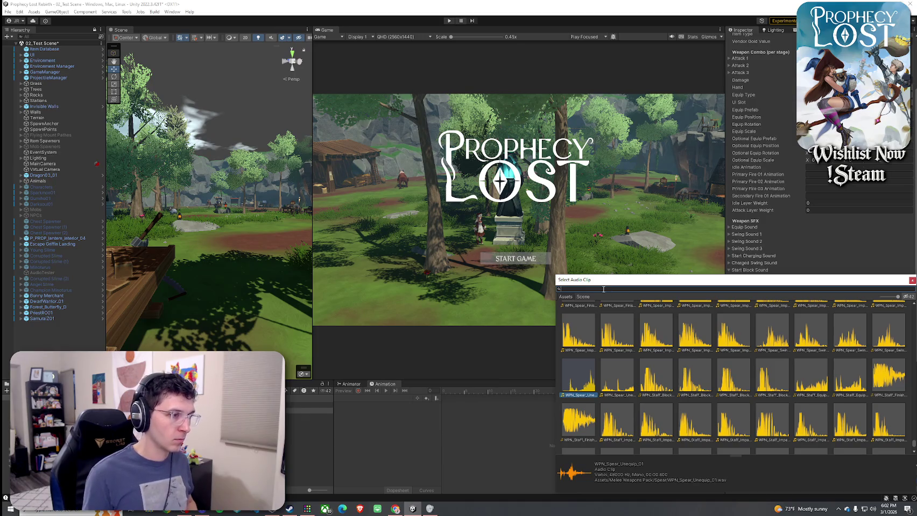
{"action": "type", "text": "cupboard"}
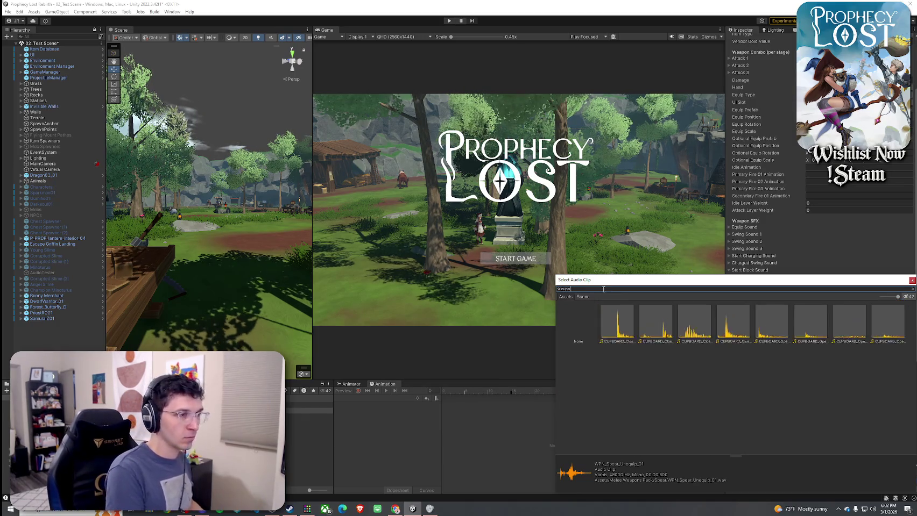
{"action": "left_click", "coordinate": [615, 312]}
{"action": "left_click", "coordinate": [674, 344]}
{"action": "left_click", "coordinate": [687, 342]}
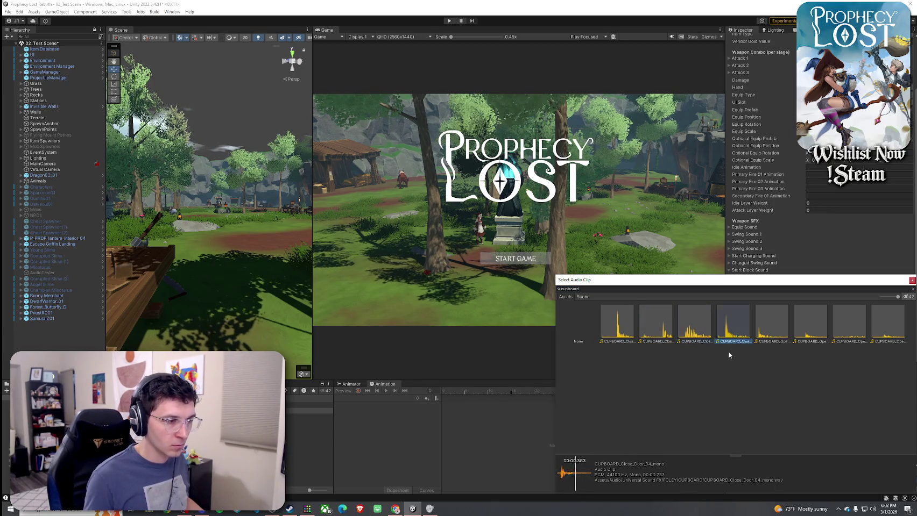
{"action": "key", "text": "Left"}
{"action": "left_click", "coordinate": [772, 326]}
{"action": "key", "text": "Right"}
{"action": "key", "text": "Left"}
{"action": "double_click", "coordinate": [774, 326]}
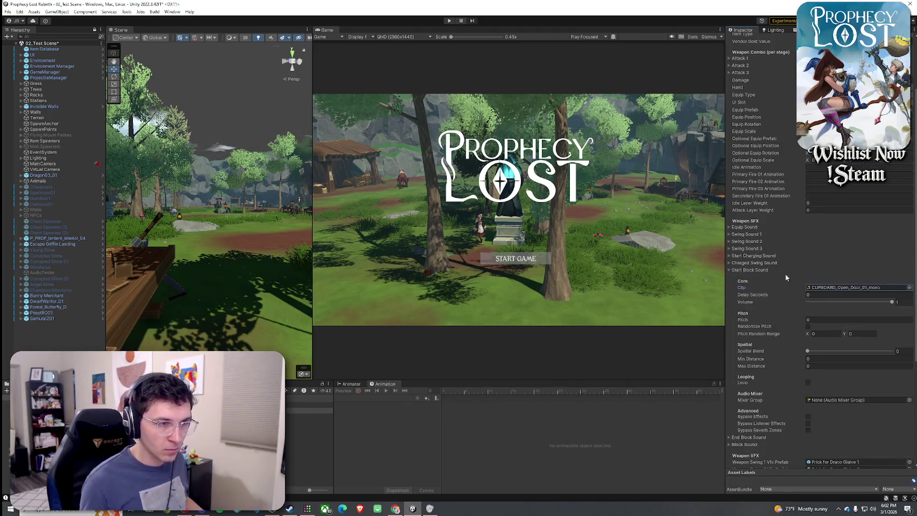
Set start block sound pitch 1, randomized 0.9–1.1, spatial blend about 0.55.
{"action": "left_click", "coordinate": [832, 319]}
{"action": "type", "text": "1"}
{"action": "left_click", "coordinate": [808, 327]}
{"action": "left_click", "coordinate": [823, 335]}
{"action": "type", "text": ".9"}
{"action": "left_click", "coordinate": [861, 334]}
{"action": "type", "text": "1.1"}
{"action": "left_click", "coordinate": [853, 352]}
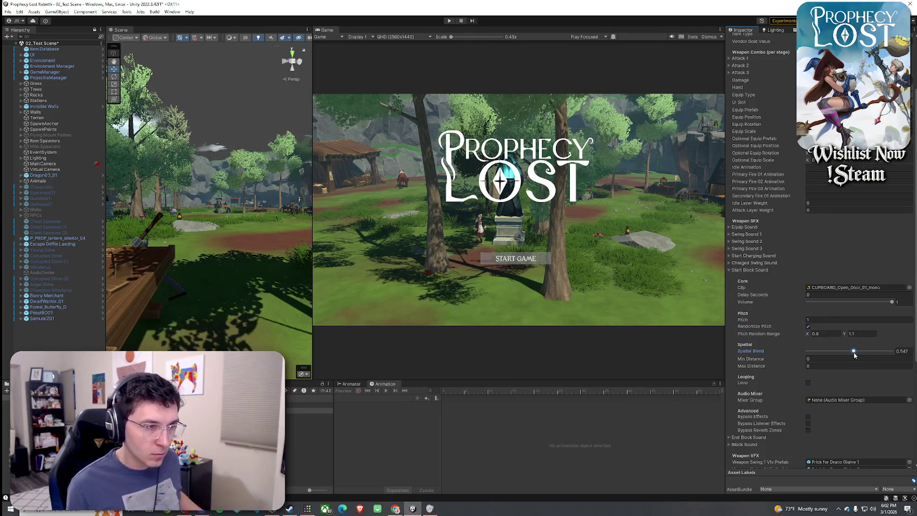
{"action": "left_click", "coordinate": [752, 271]}
Assign CUPBOARD_Close_Door_03_mono to End Block Sound with volume 1 and randomized 0.9–1.1 pitch.
{"action": "left_click", "coordinate": [752, 278]}
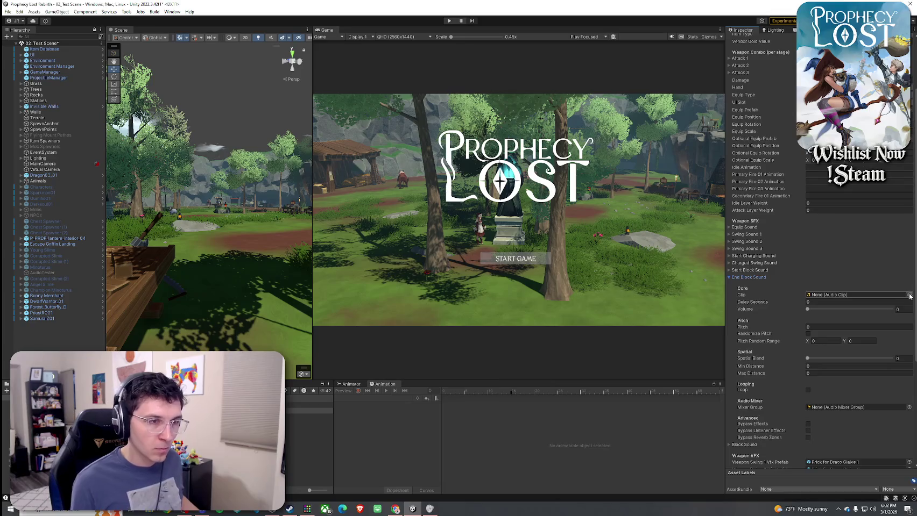
{"action": "left_click", "coordinate": [909, 295]}
{"action": "type", "text": "lose cupb"}
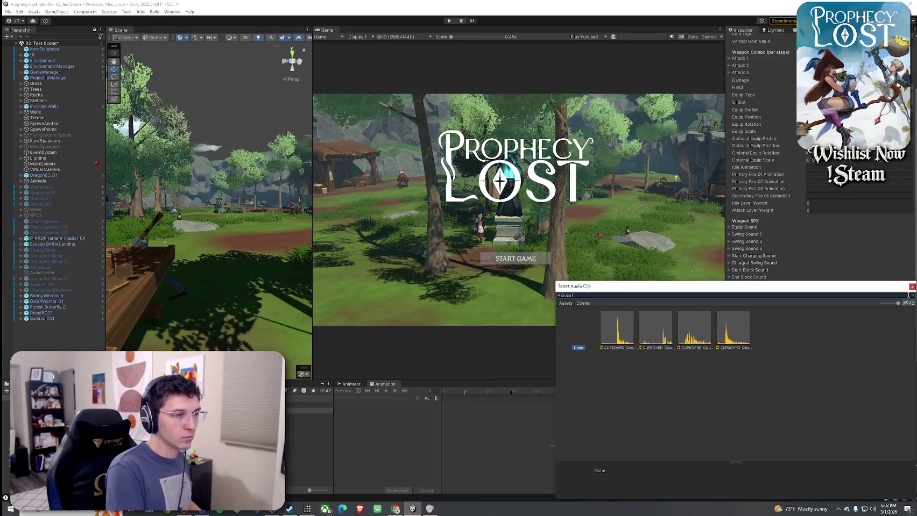
{"action": "key", "text": "BackSpace"}
{"action": "left_click", "coordinate": [663, 345]}
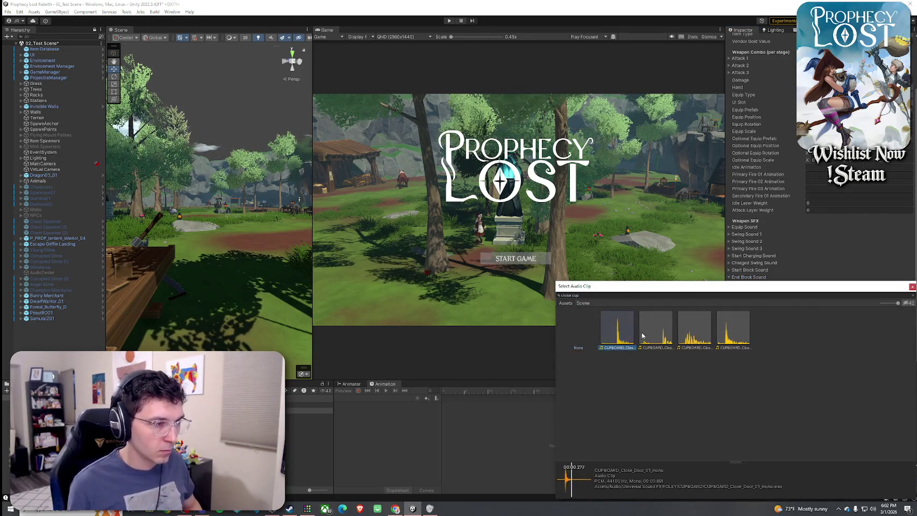
{"action": "left_click", "coordinate": [694, 336]}
{"action": "left_click", "coordinate": [733, 336]}
{"action": "left_click", "coordinate": [652, 336]}
{"action": "left_click", "coordinate": [696, 336]}
{"action": "double_click", "coordinate": [696, 336]}
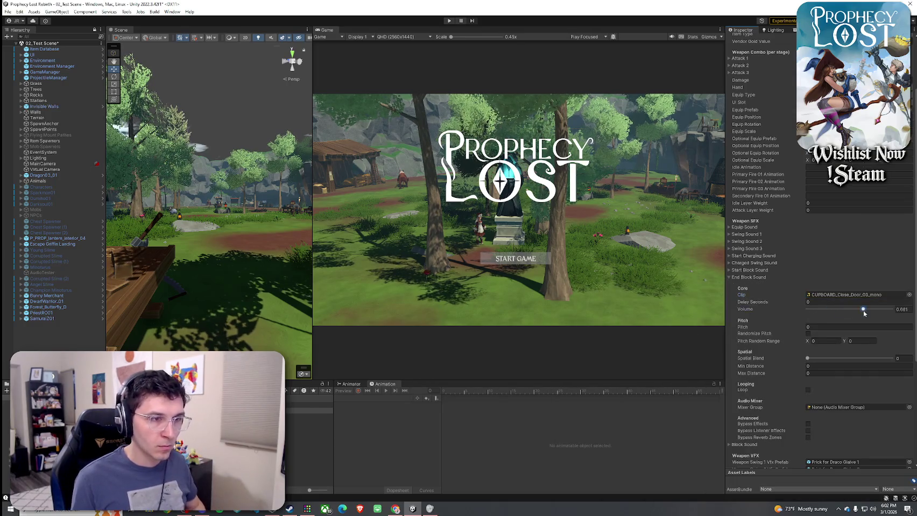
{"action": "left_click", "coordinate": [834, 341]}
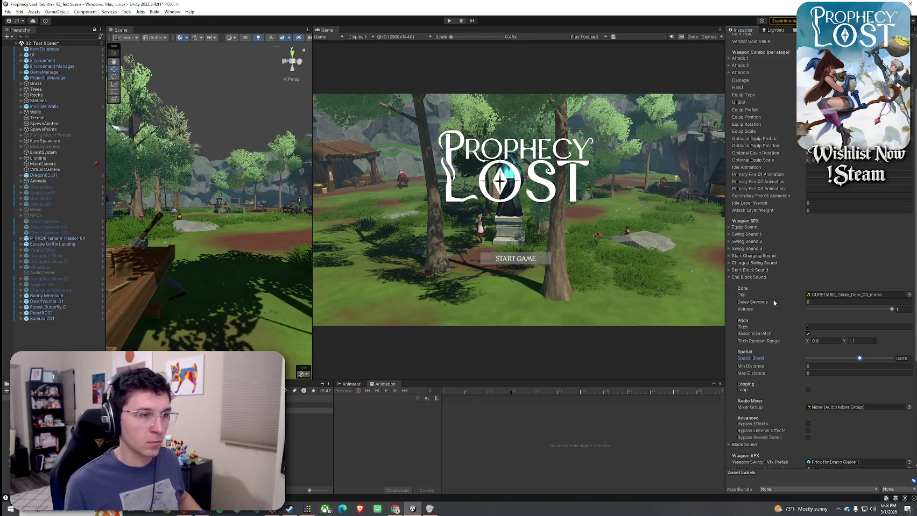
{"action": "left_click", "coordinate": [748, 278]}
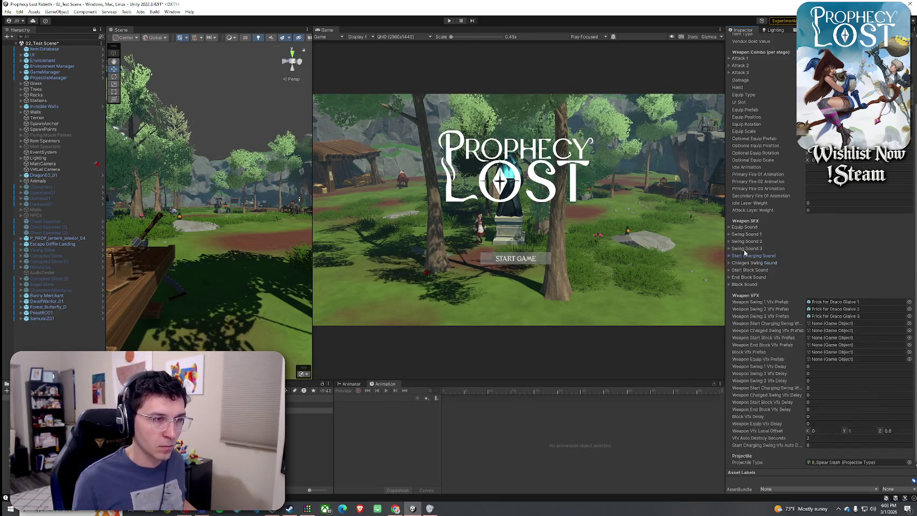
Search the clips for 'spear block' and assign WPN_Spear_Block_03 as the block sound.
{"action": "left_click", "coordinate": [746, 284]}
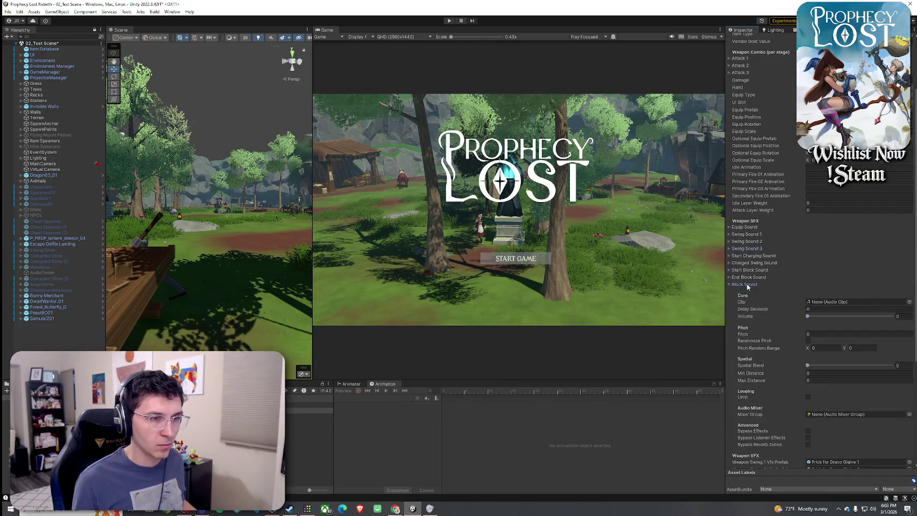
{"action": "left_click", "coordinate": [811, 302]}
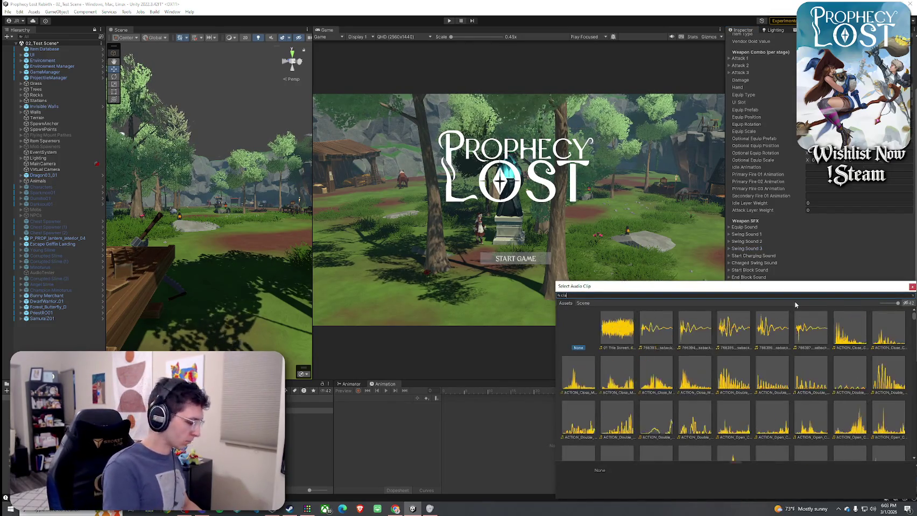
{"action": "type", "text": "clang"}
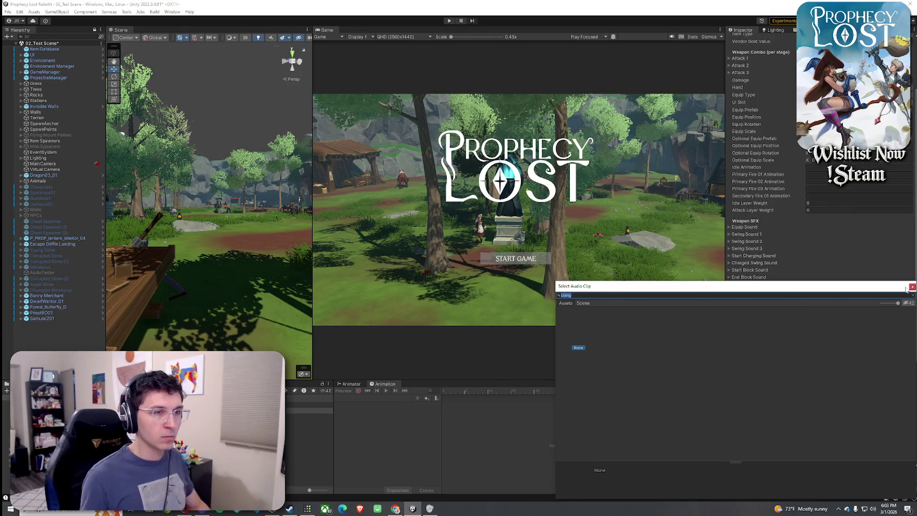
{"action": "key", "text": "BackSpace"}
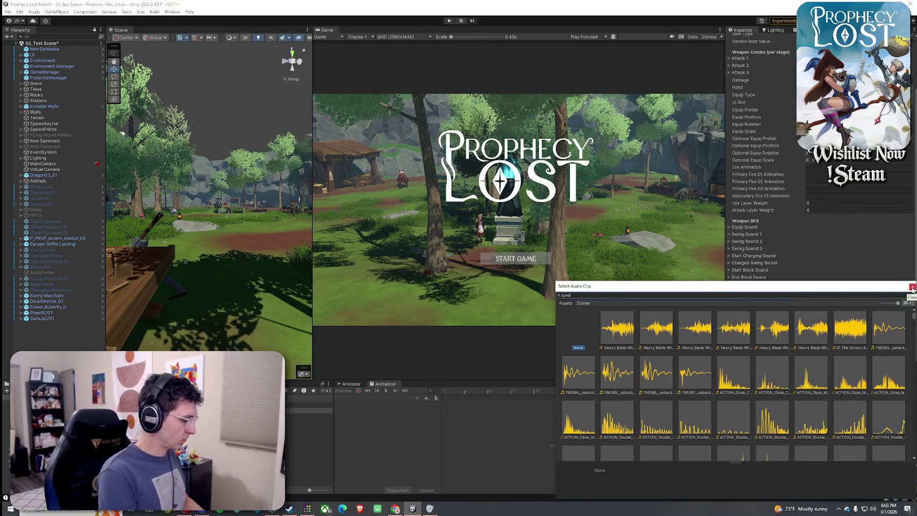
{"action": "type", "text": "spear block"}
{"action": "left_click", "coordinate": [693, 338]}
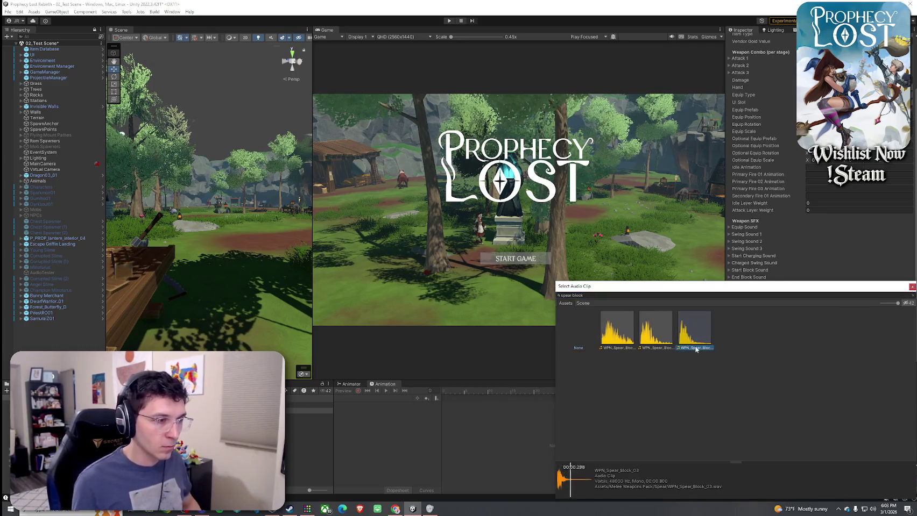
{"action": "key", "text": "Left"}
{"action": "left_click", "coordinate": [689, 344]}
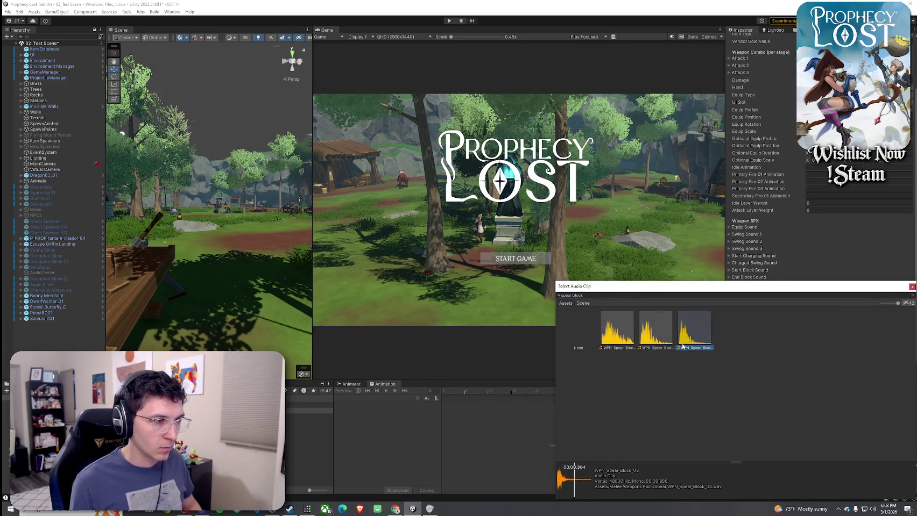
{"action": "double_click", "coordinate": [695, 345]}
Set block volume 1, pitch 1 randomized between 0.9 and 1.1, and spatial blend 0.665.
{"action": "left_click_drag", "start_coordinate": [834, 317], "coordinate": [894, 316]}
{"action": "left_click", "coordinate": [852, 334]}
{"action": "type", "text": "1"}
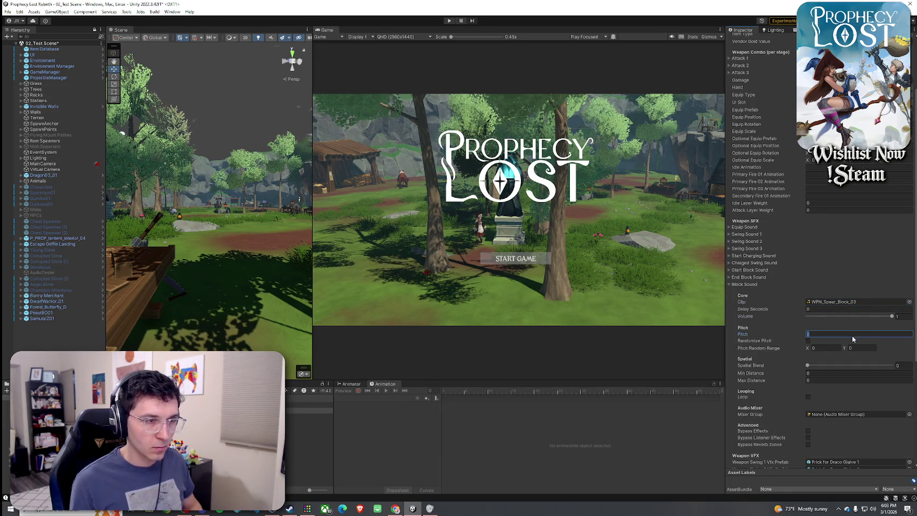
{"action": "left_click", "coordinate": [819, 342]}
{"action": "type", "text": "0.9"}
{"action": "key", "text": "Tab"}
{"action": "type", "text": "1.1"}
{"action": "left_click_drag", "start_coordinate": [807, 366], "coordinate": [863, 366]}
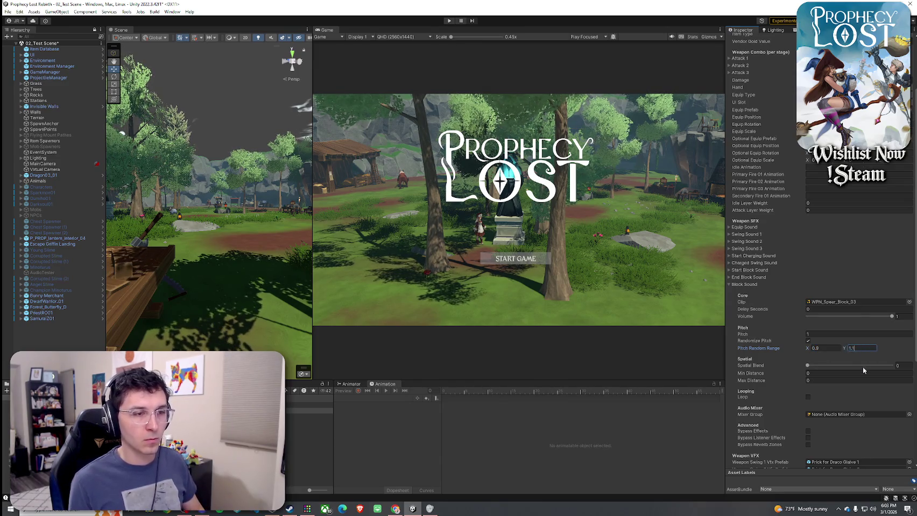
{"action": "left_click", "coordinate": [744, 285]}
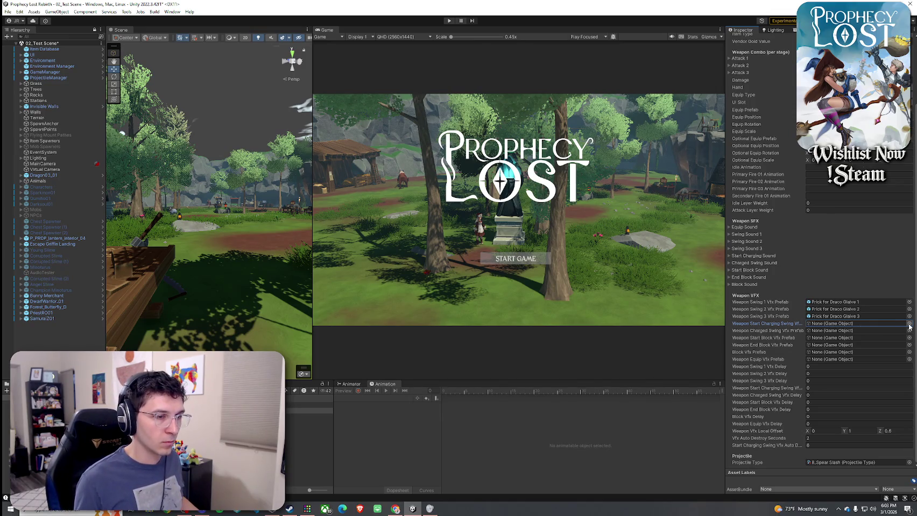
Save the scene, enter Play mode and start the game from the title screen.
{"action": "left_click", "coordinate": [7, 11]}
{"action": "left_click", "coordinate": [33, 46]}
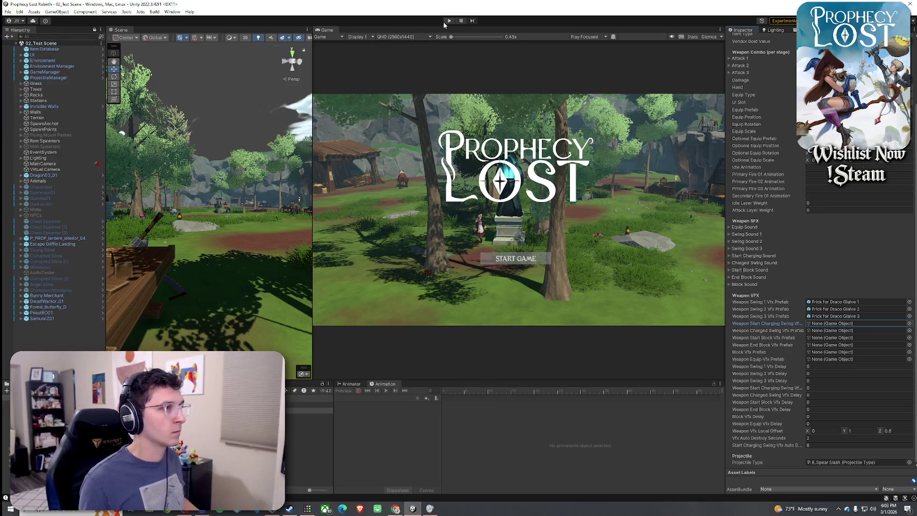
{"action": "left_click", "coordinate": [449, 20]}
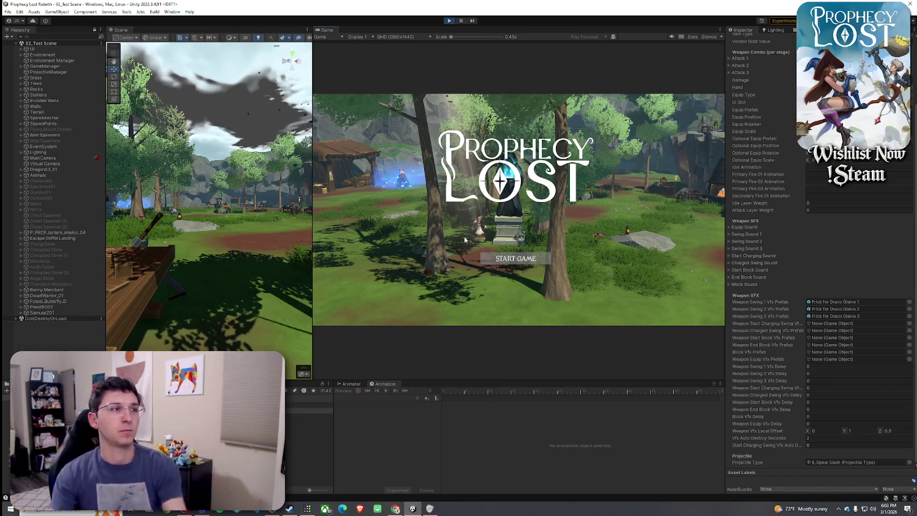
{"action": "left_click", "coordinate": [516, 260]}
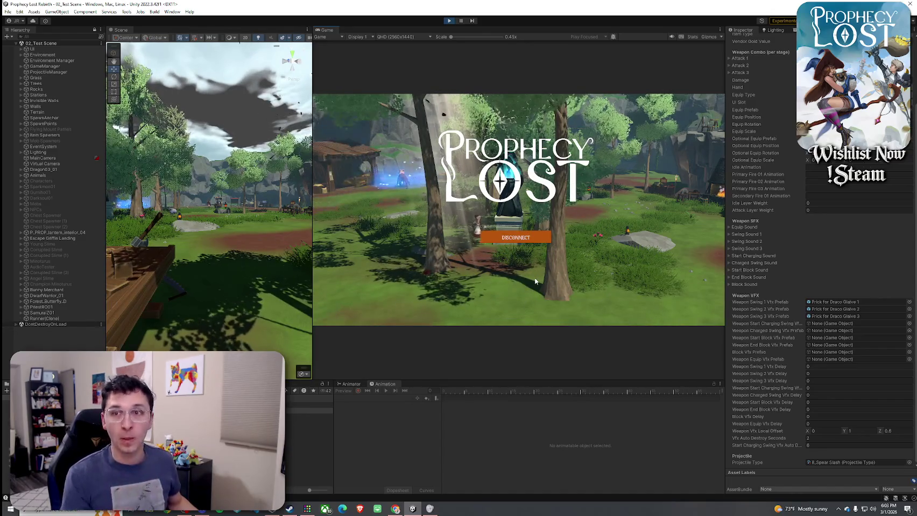
Run the character forward with W onto the rock.
{"action": "key", "text": "w"}
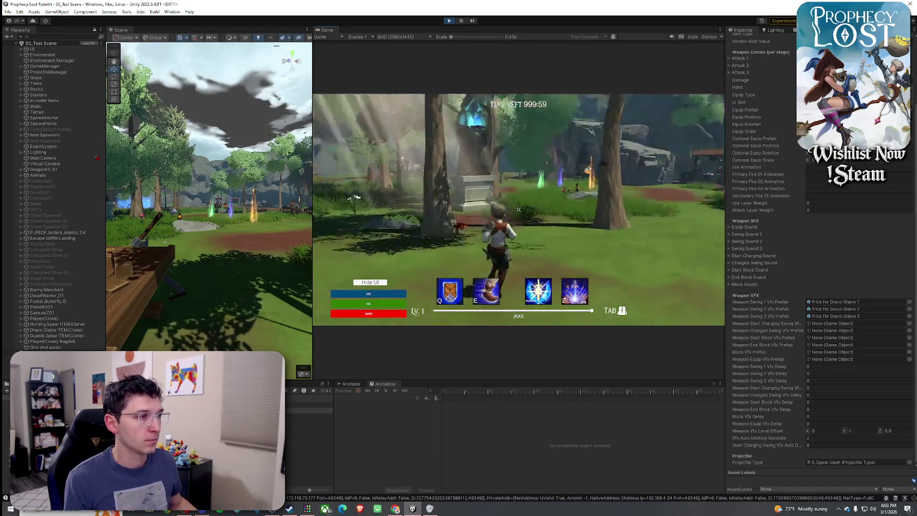
{"action": "key", "text": "w"}
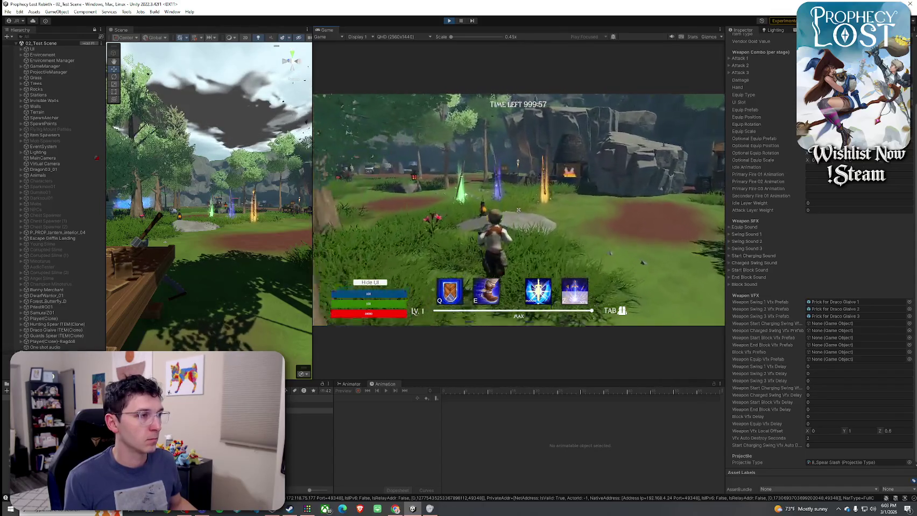
{"action": "key", "text": "w"}
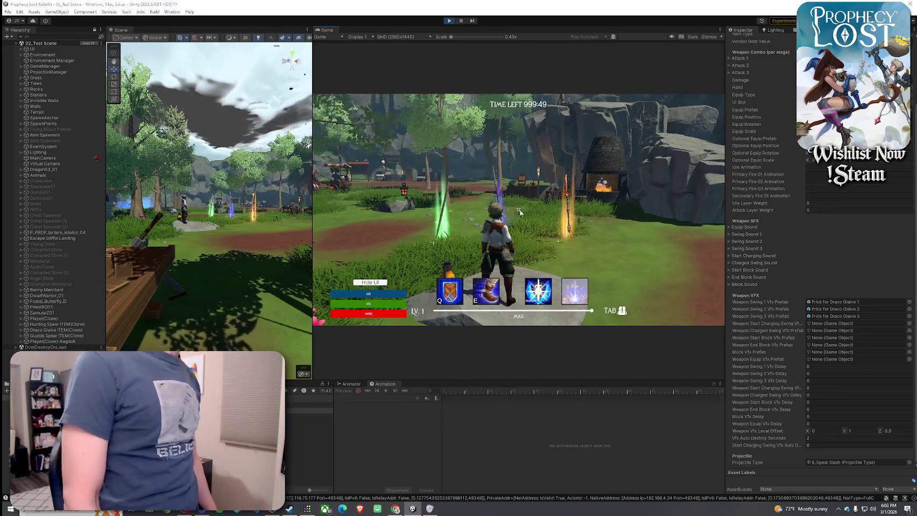
{"action": "key", "text": "super"}
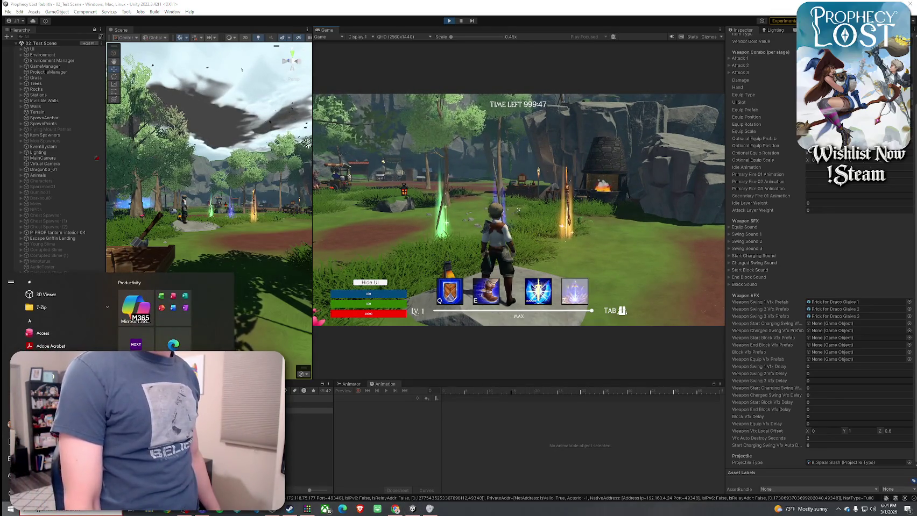
{"action": "key", "text": "super"}
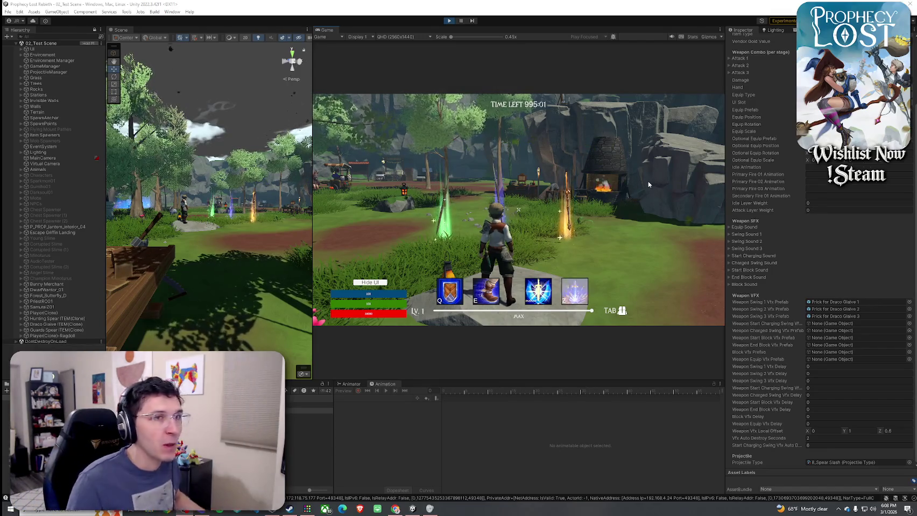
{"action": "key", "text": "w"}
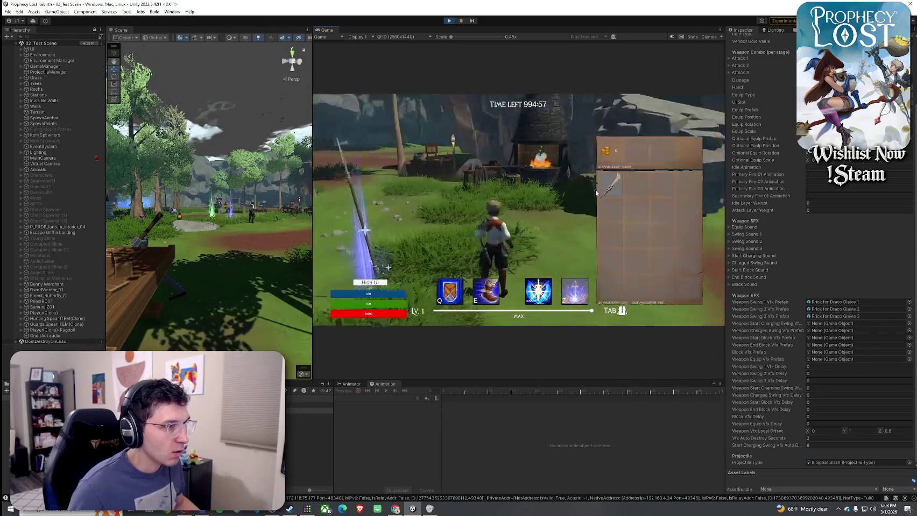
Swing the glaive four times to view its slash, then open the Prick for Draco Glaive 2 prefab.
{"action": "left_click", "coordinate": [521, 207]}
{"action": "left_click", "coordinate": [519, 210]}
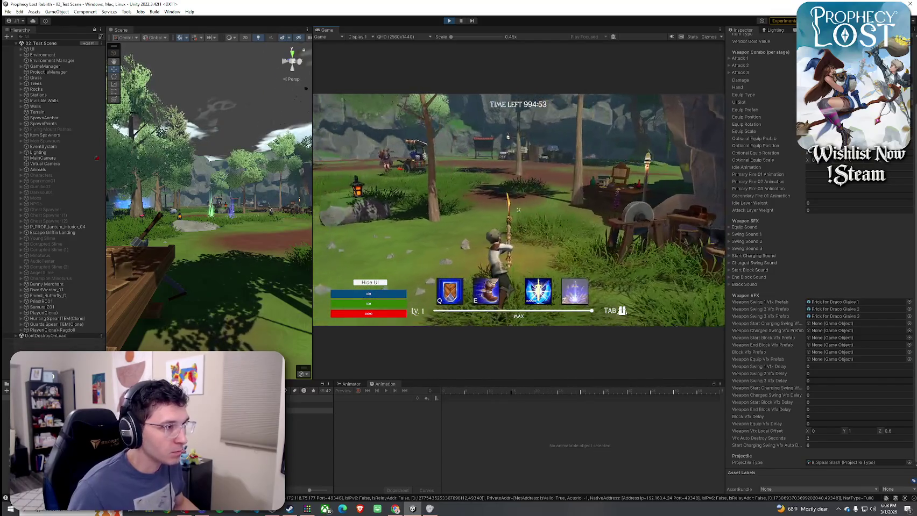
{"action": "left_click", "coordinate": [519, 210]}
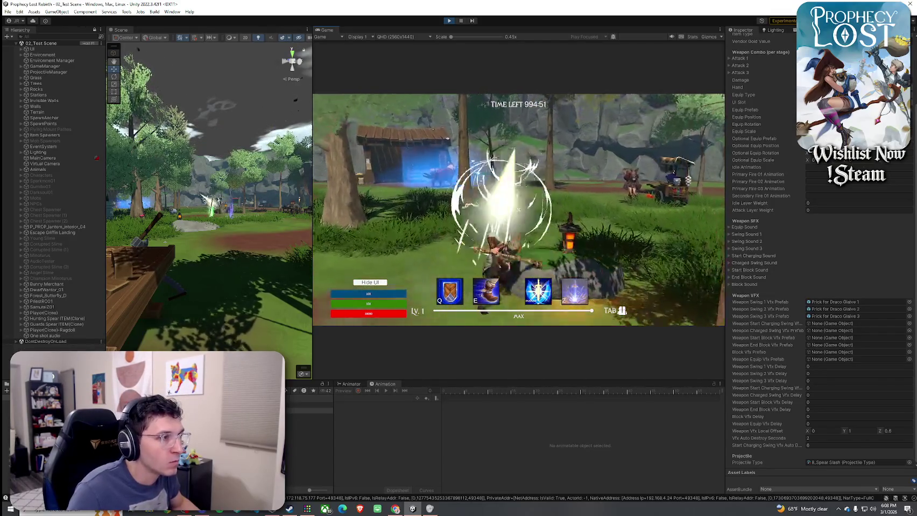
{"action": "left_click", "coordinate": [518, 209]}
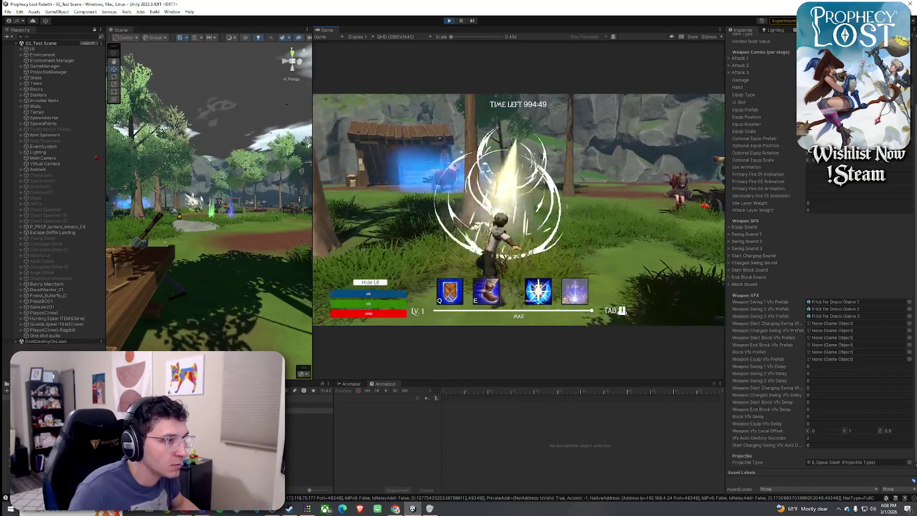
{"action": "key", "text": "super"}
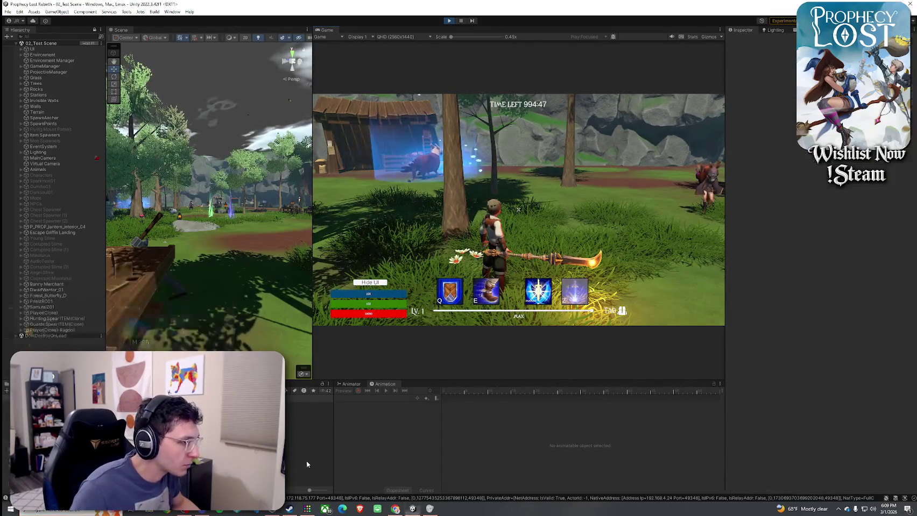
{"action": "double_click", "coordinate": [834, 309]}
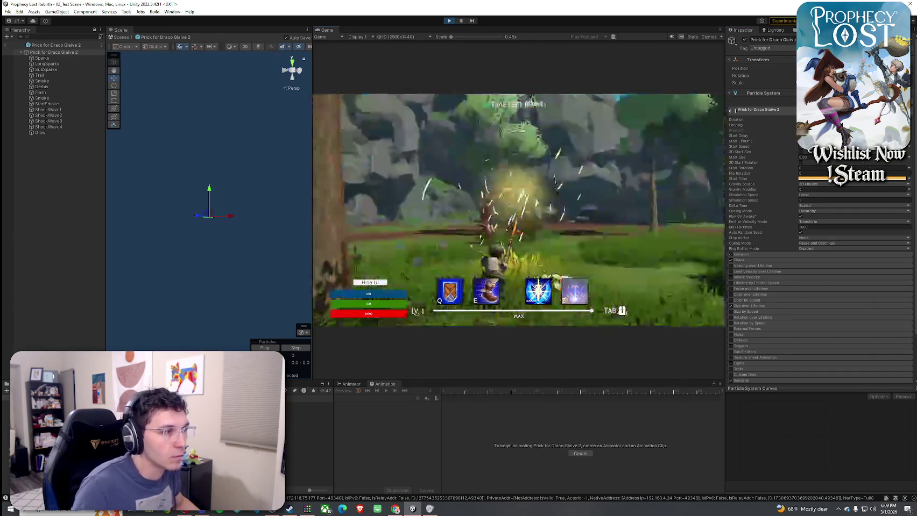
Run toward the cart and swing the glaive six times to inspect the sparking slash.
{"action": "left_click", "coordinate": [518, 209]}
{"action": "key", "text": "w"}
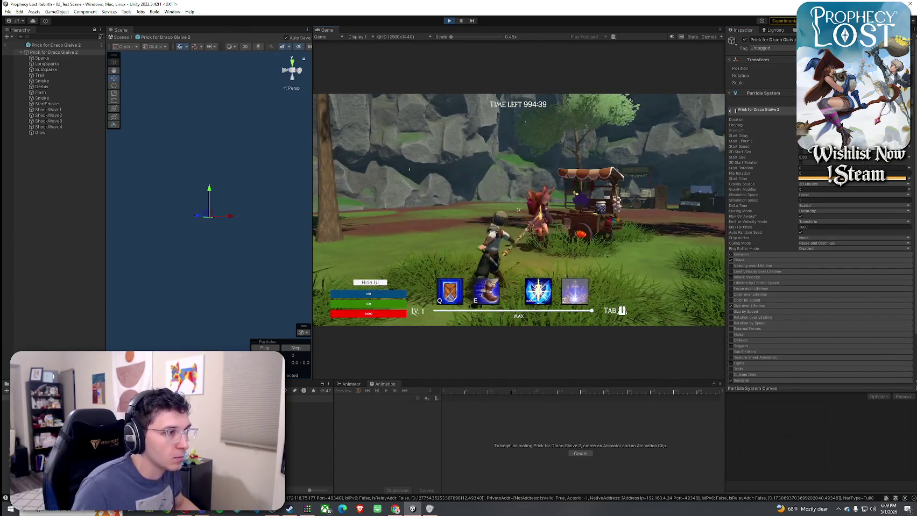
{"action": "left_click", "coordinate": [518, 210]}
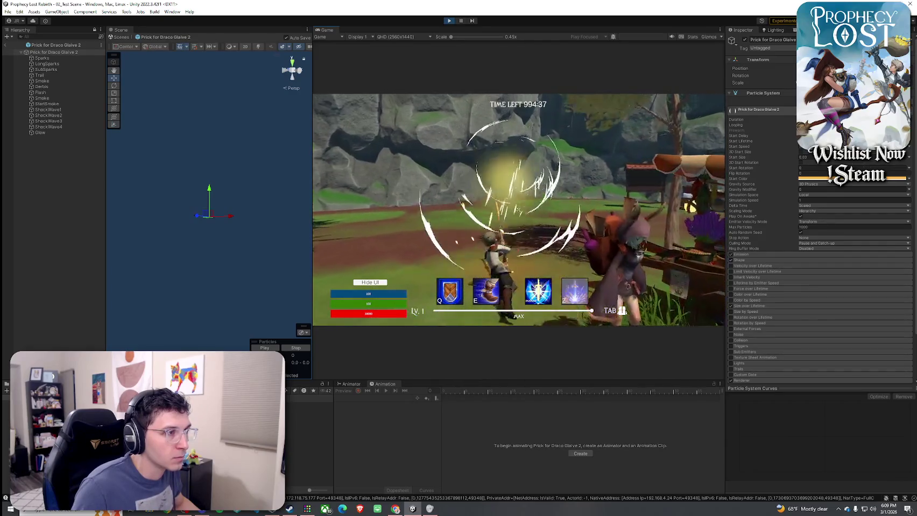
{"action": "left_click", "coordinate": [518, 210]}
{"action": "left_click", "coordinate": [518, 209]}
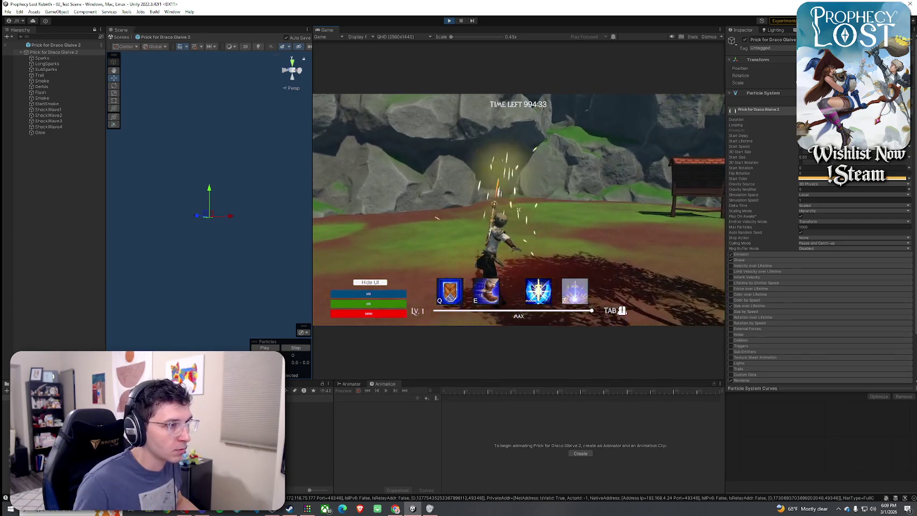
{"action": "left_click", "coordinate": [518, 210]}
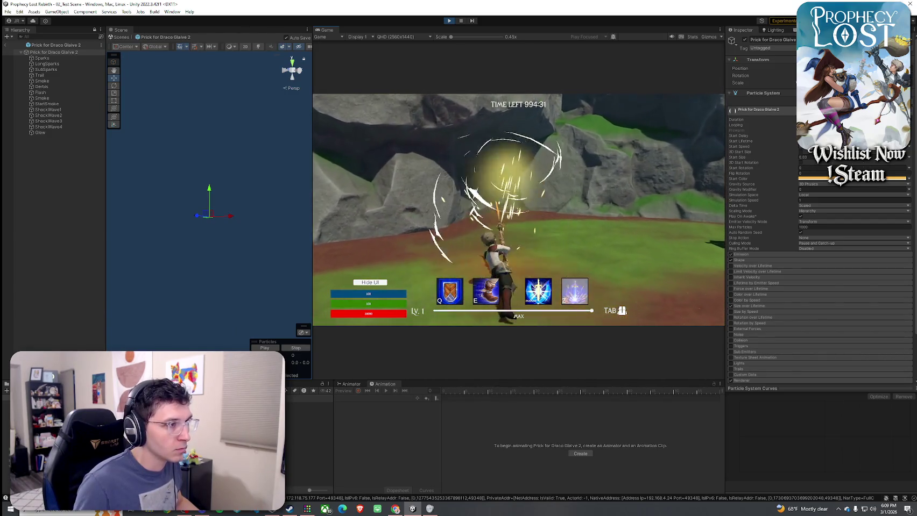
{"action": "left_click", "coordinate": [518, 209]}
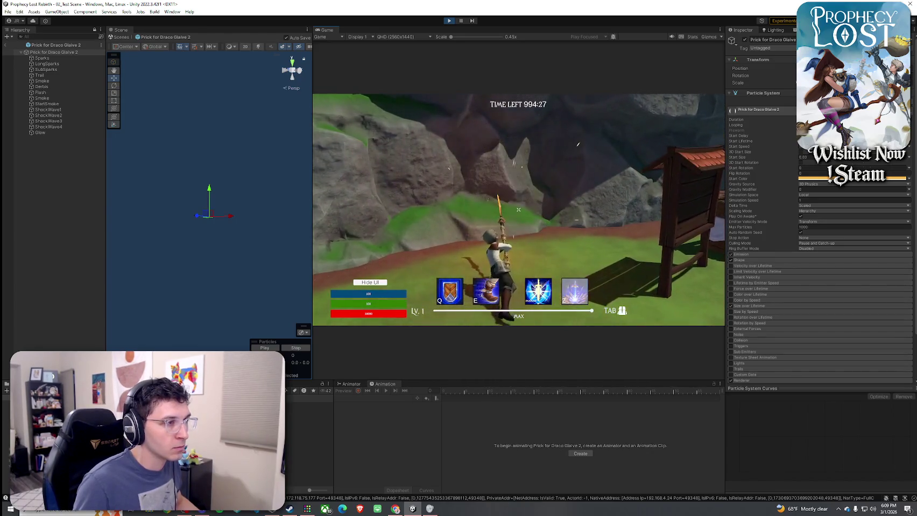
{"action": "key", "text": "super"}
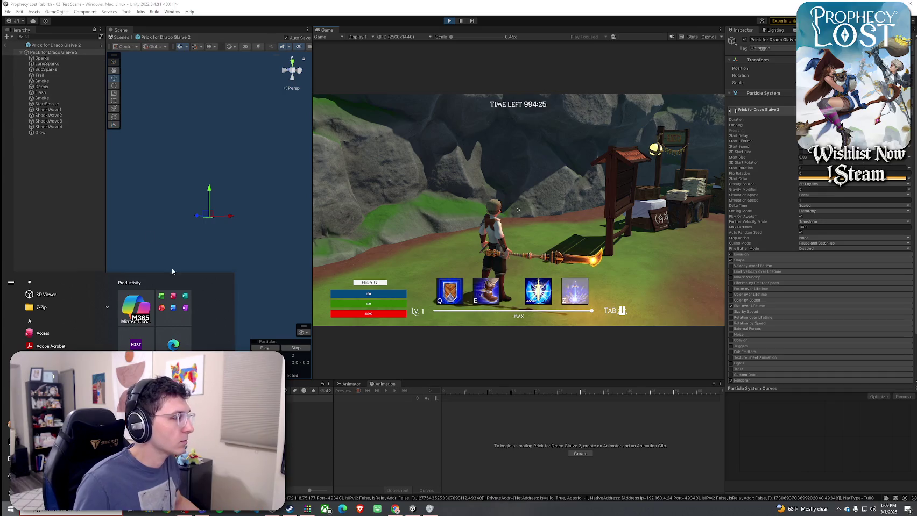
Select Prick for Draco Glaive 3, duplicate it with Ctrl+D, and test the updated slash trail.
{"action": "left_click", "coordinate": [309, 456]}
{"action": "key", "text": "ctrl+d"}
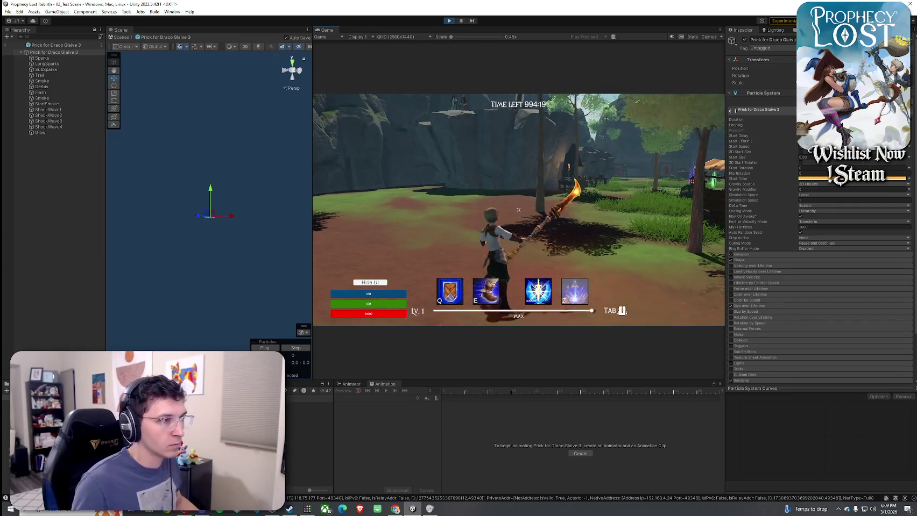
{"action": "key", "text": "super"}
{"action": "key", "text": "super"}
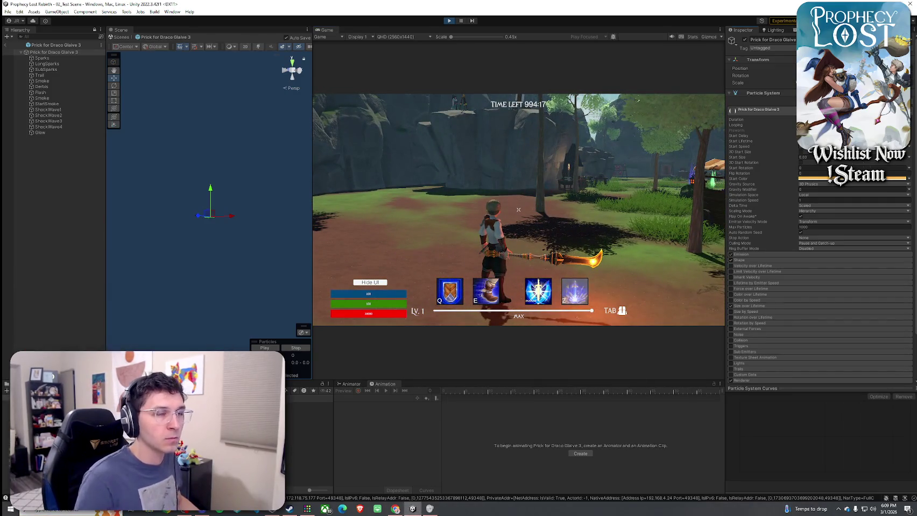
{"action": "left_click", "coordinate": [573, 181]}
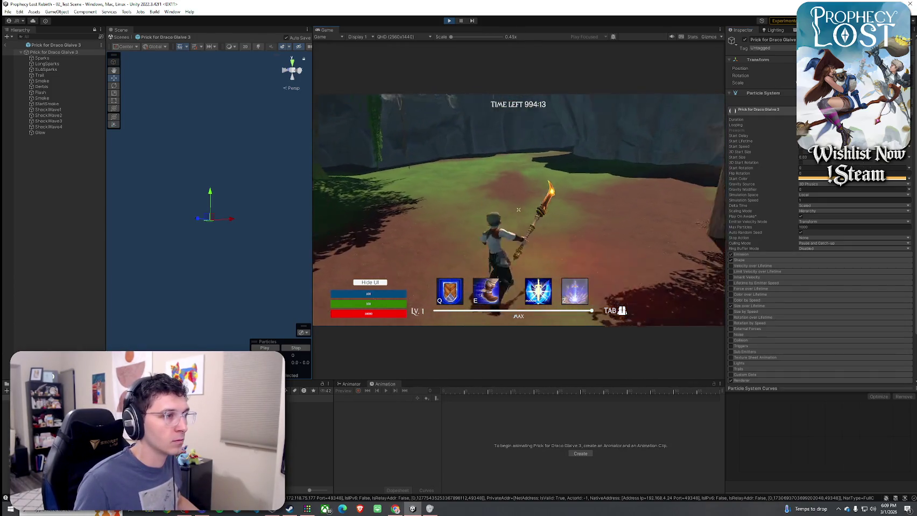
{"action": "key", "text": "super"}
{"action": "key", "text": "super"}
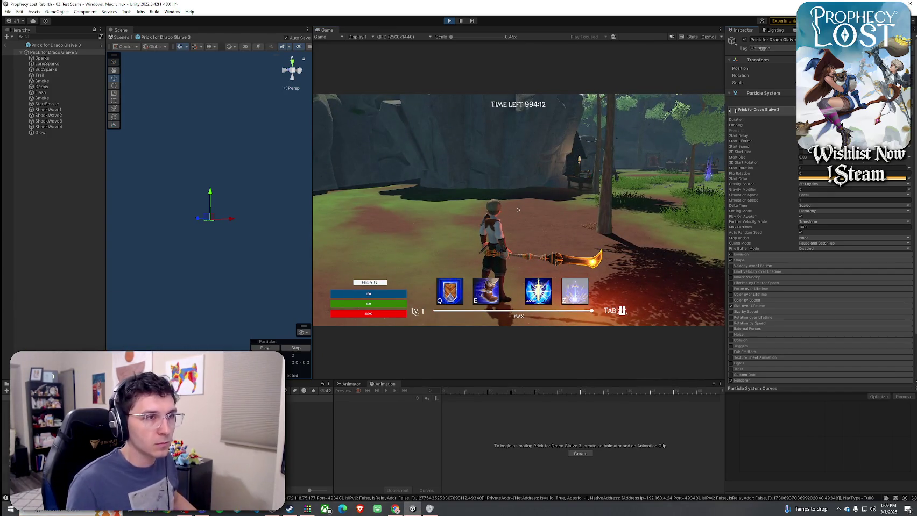
{"action": "left_click", "coordinate": [606, 156]}
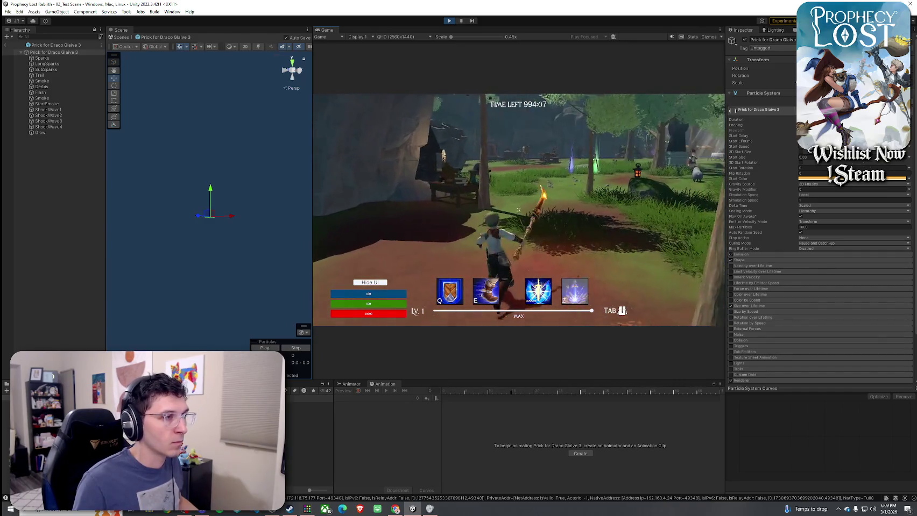
Fire six charged circular glaive slashes, then select the effect's Sparks particle layer.
{"action": "key", "text": "super"}
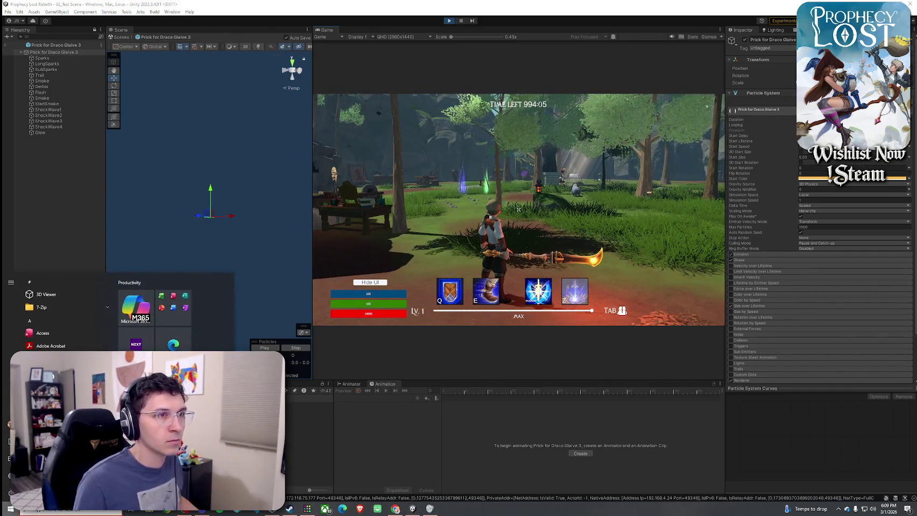
{"action": "key", "text": "Escape"}
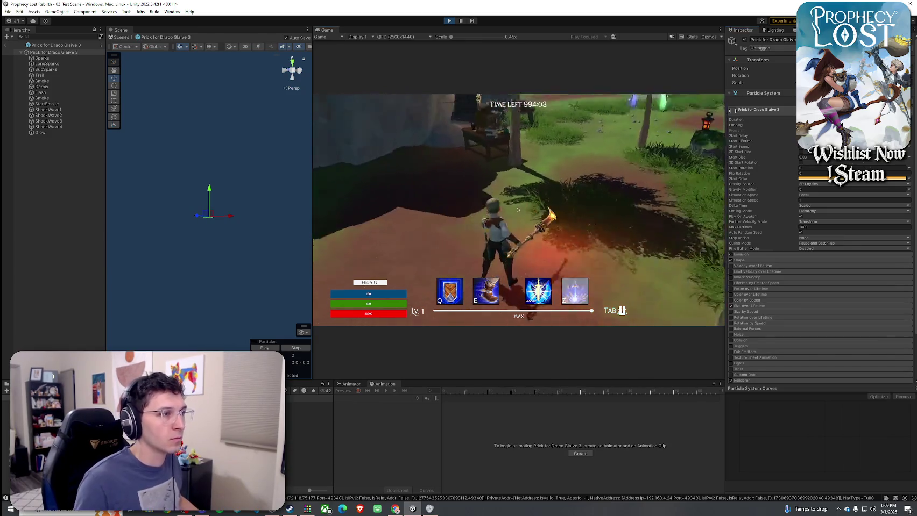
{"action": "left_click", "coordinate": [518, 209]}
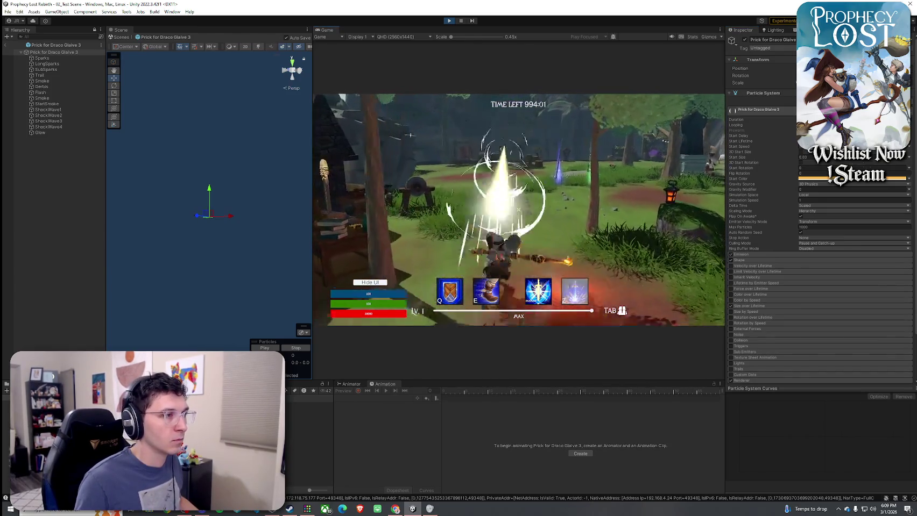
{"action": "left_click", "coordinate": [518, 210]}
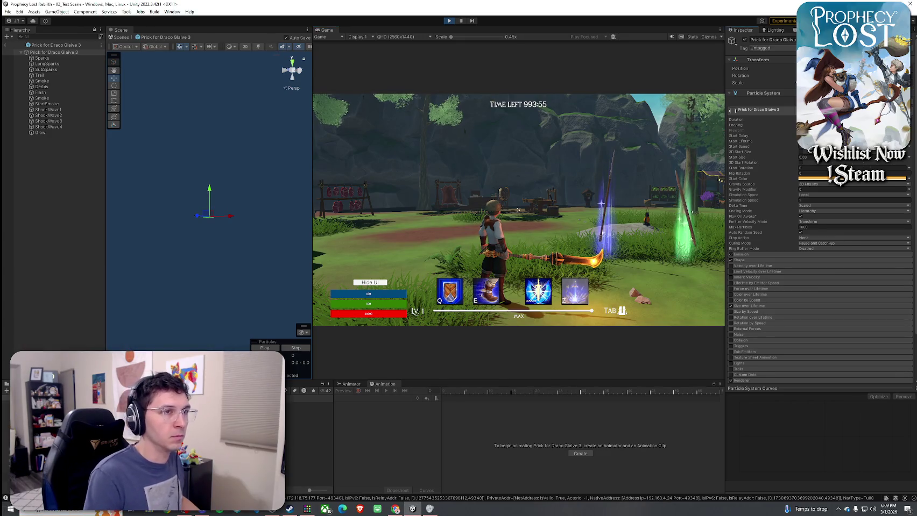
{"action": "left_click", "coordinate": [518, 209]}
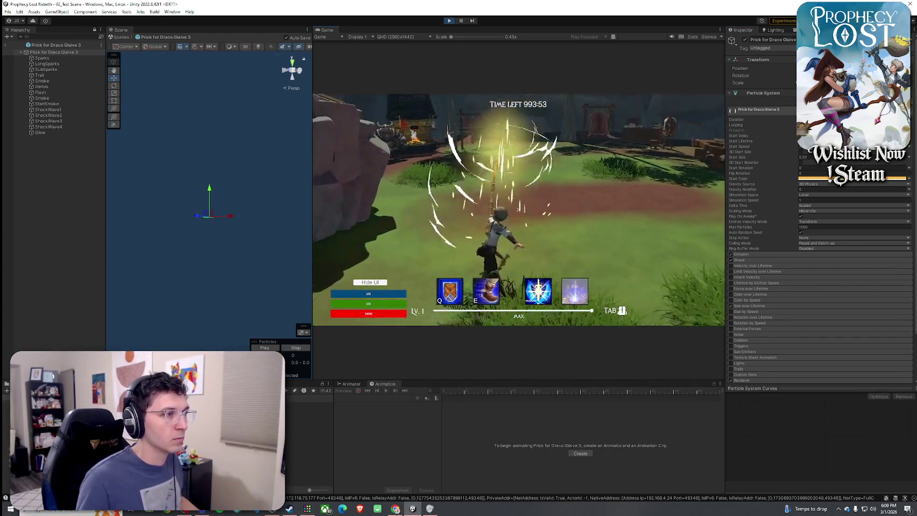
{"action": "left_click", "coordinate": [518, 209]}
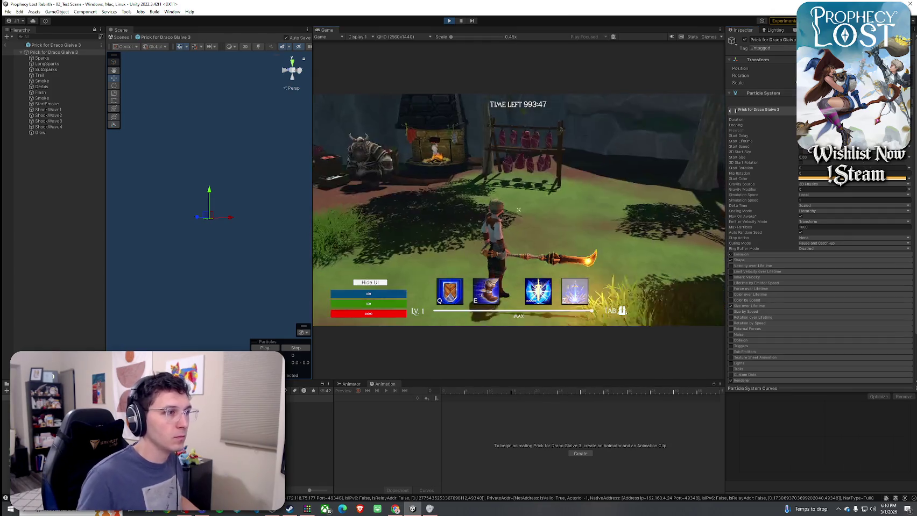
{"action": "left_click", "coordinate": [518, 209]}
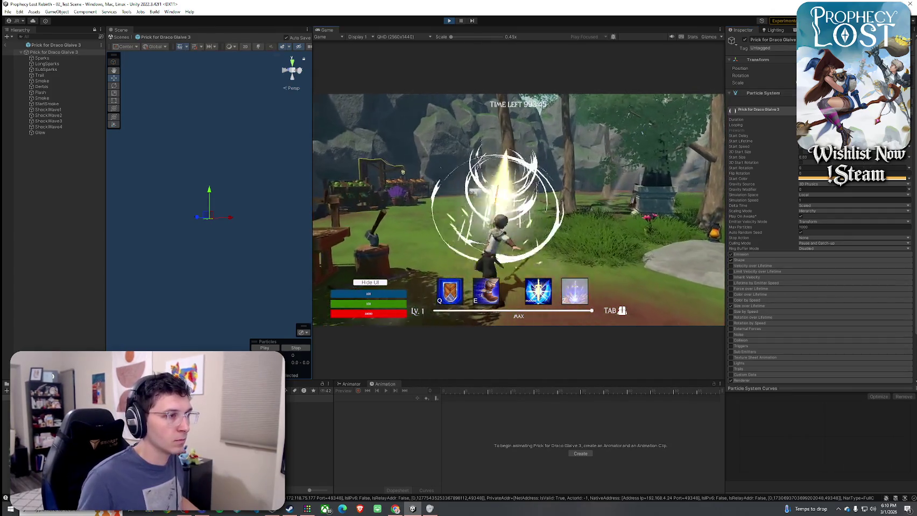
{"action": "left_click", "coordinate": [518, 209]}
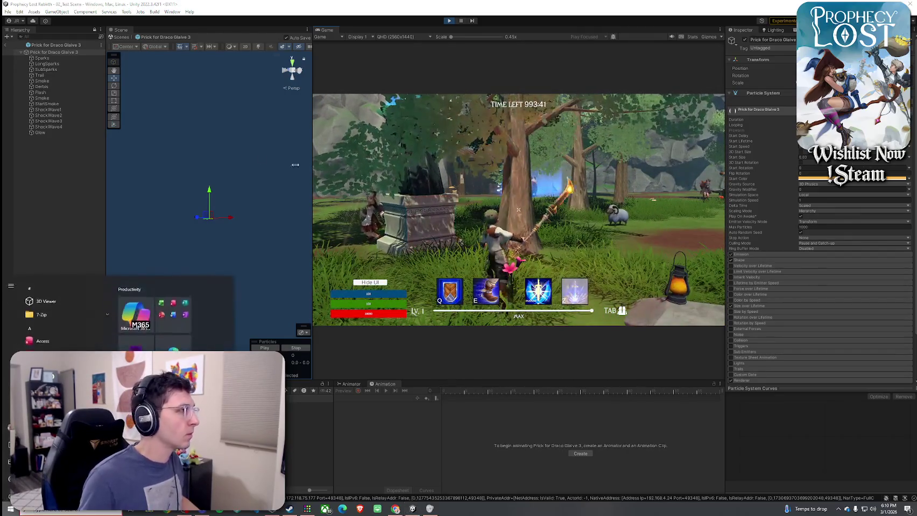
{"action": "left_click", "coordinate": [68, 156]}
{"action": "left_click", "coordinate": [47, 58]}
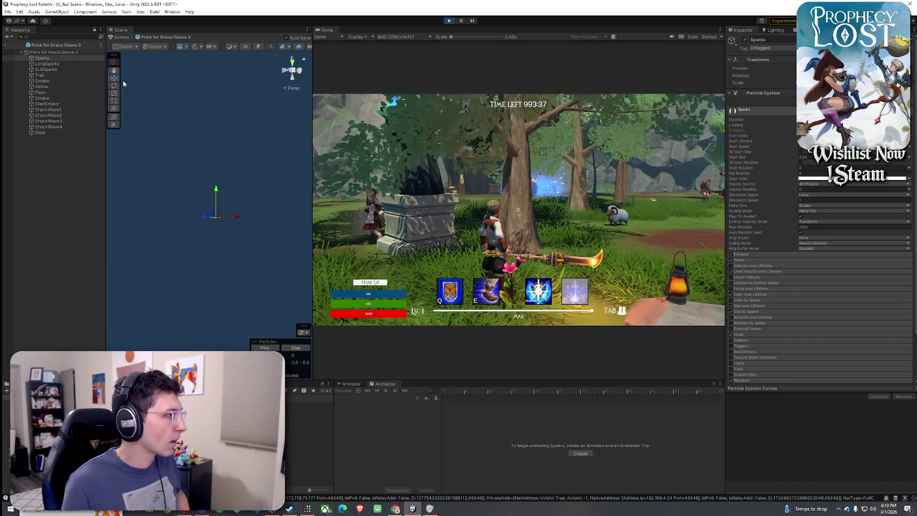
Inspect the Sparks, LongSparks, SubSparks, Trail, Flash, ShockWave1–4 and Glow particle layers in turn.
{"action": "left_click", "coordinate": [75, 52]}
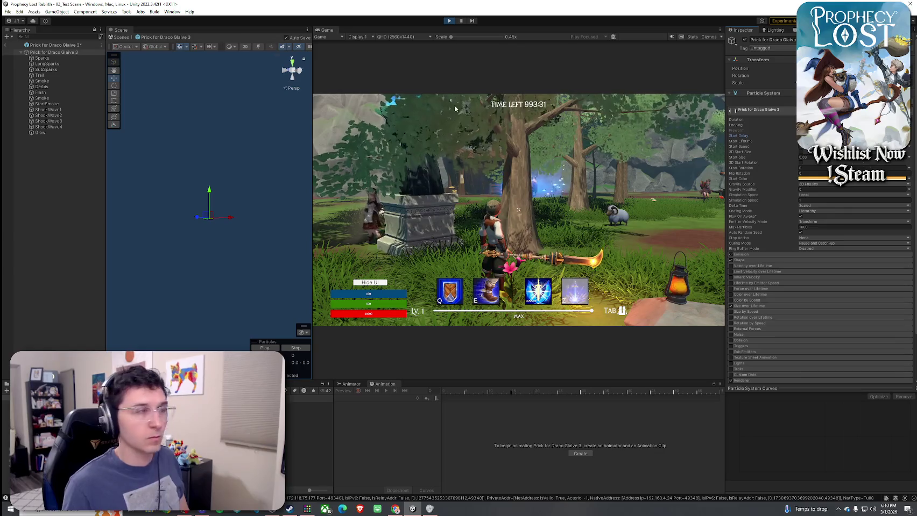
{"action": "left_click", "coordinate": [42, 58]}
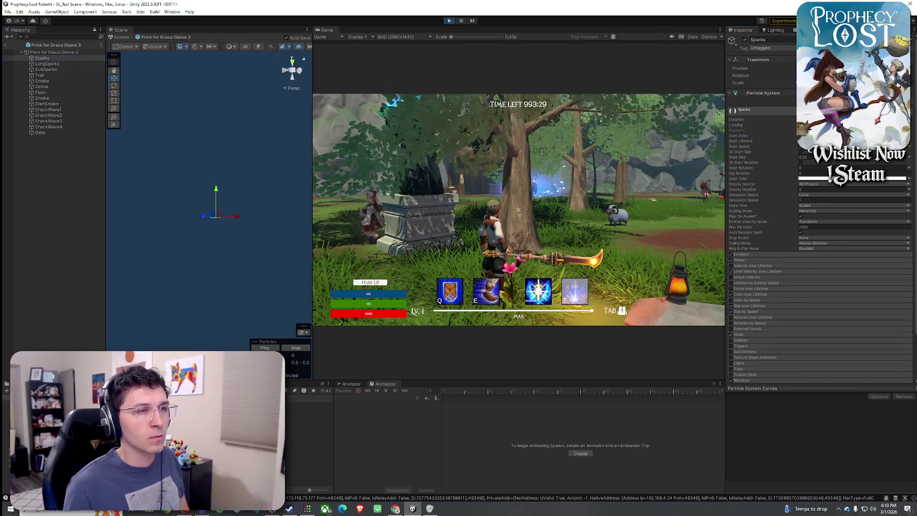
{"action": "left_click", "coordinate": [47, 64]}
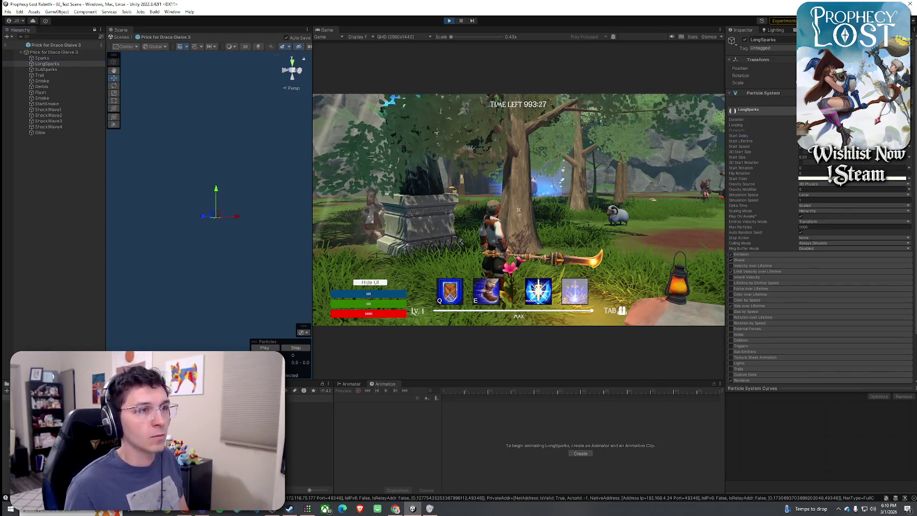
{"action": "left_click", "coordinate": [46, 69]}
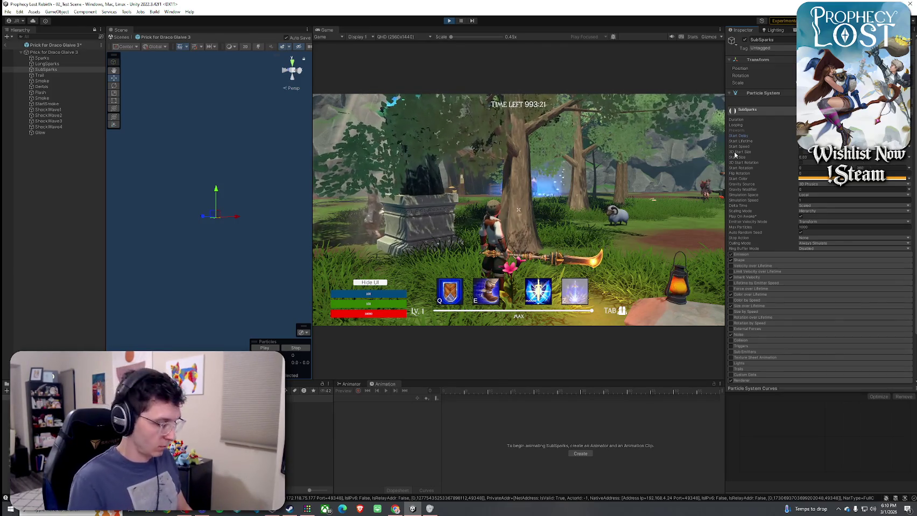
{"action": "key", "text": "Down"}
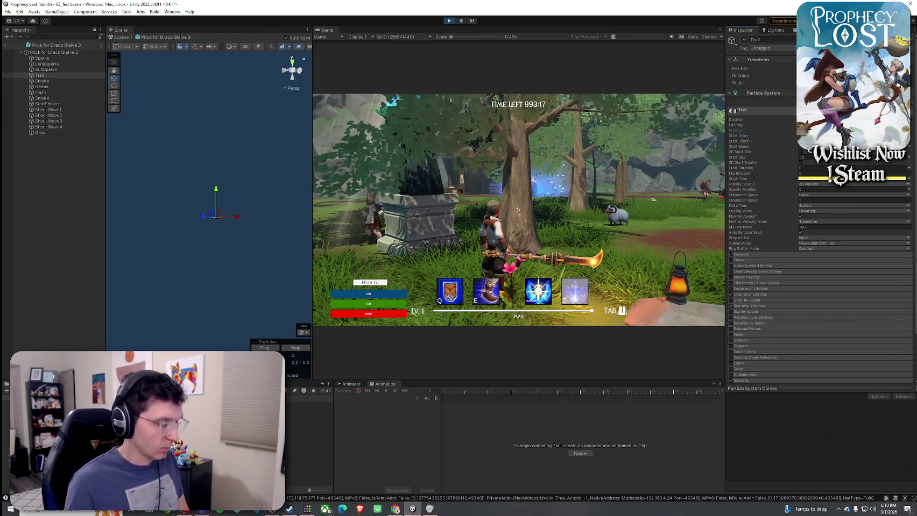
{"action": "left_click", "coordinate": [55, 92]}
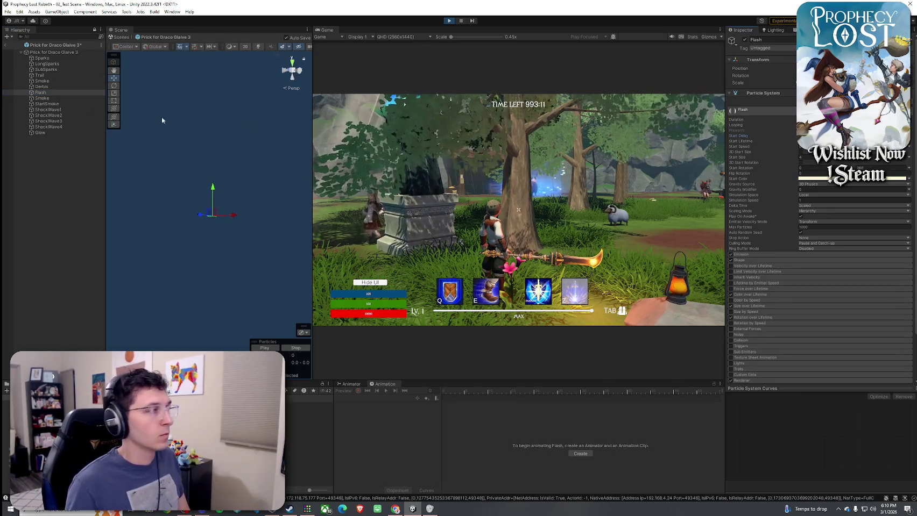
{"action": "left_click", "coordinate": [48, 109]}
{"action": "left_click", "coordinate": [439, 139]}
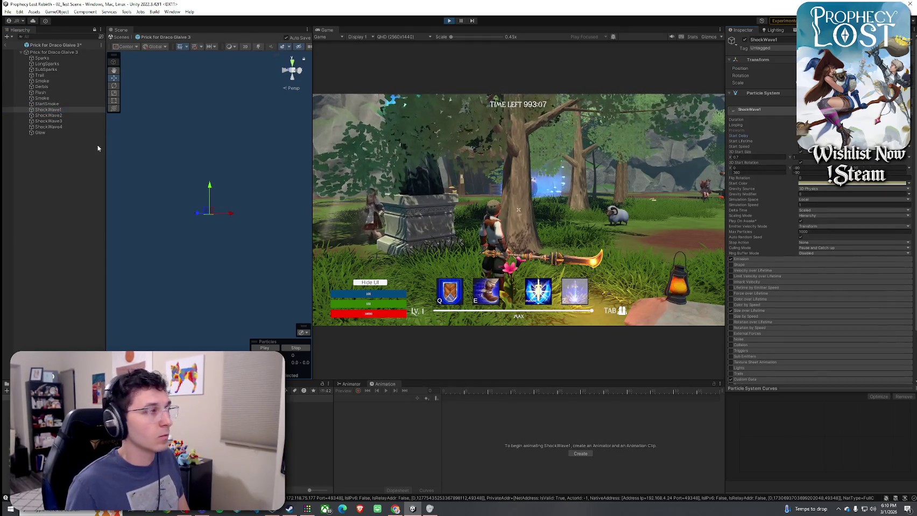
{"action": "left_click", "coordinate": [59, 115]}
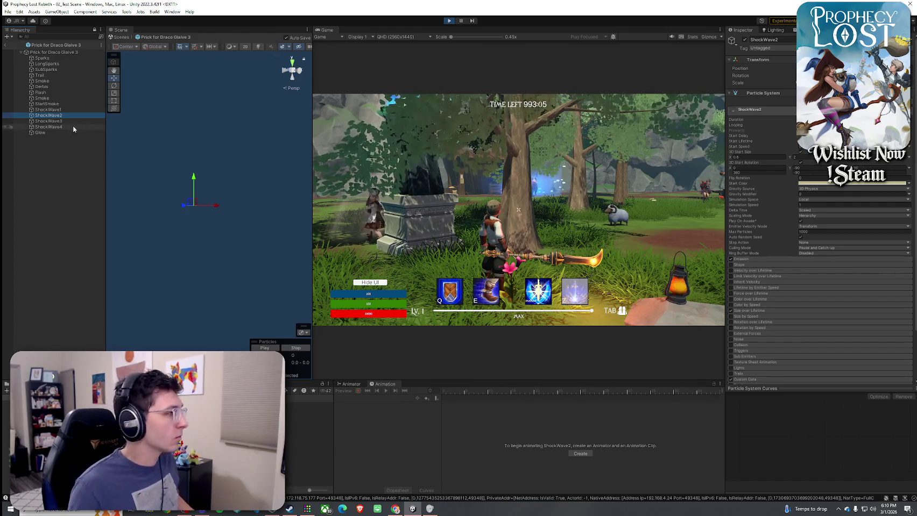
{"action": "left_click", "coordinate": [52, 127], "text": "shift"}
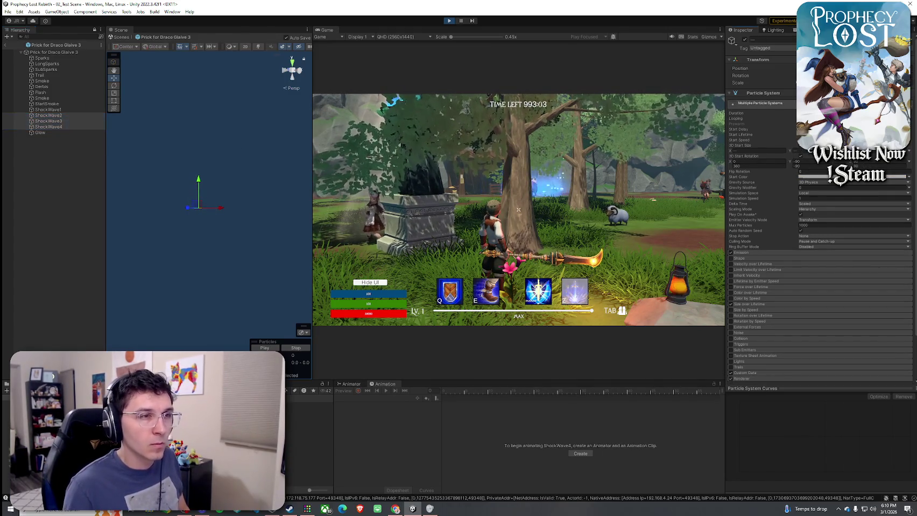
{"action": "left_click", "coordinate": [47, 134]}
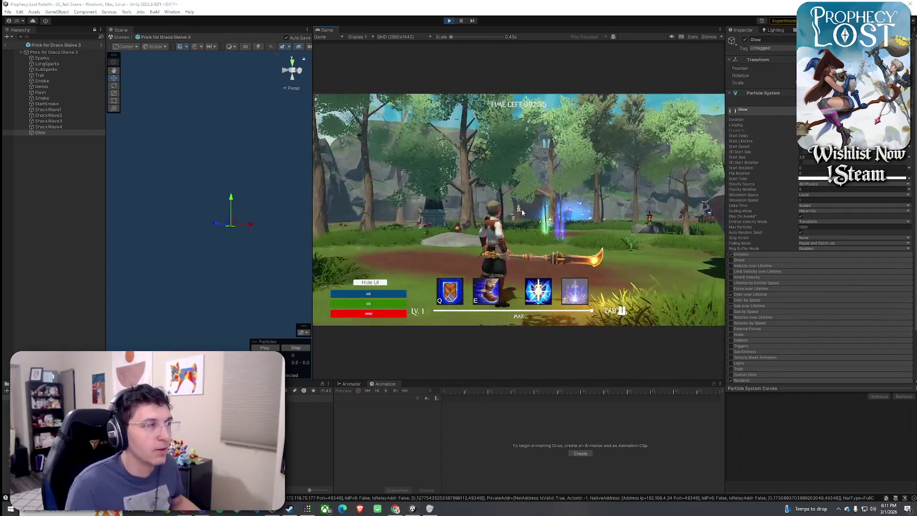
Select the Prick for Draco Glaive 1 prefab asset and exit Prefab Mode to 02_Test Scene.
{"action": "key", "text": "super"}
{"action": "left_click", "coordinate": [309, 445]}
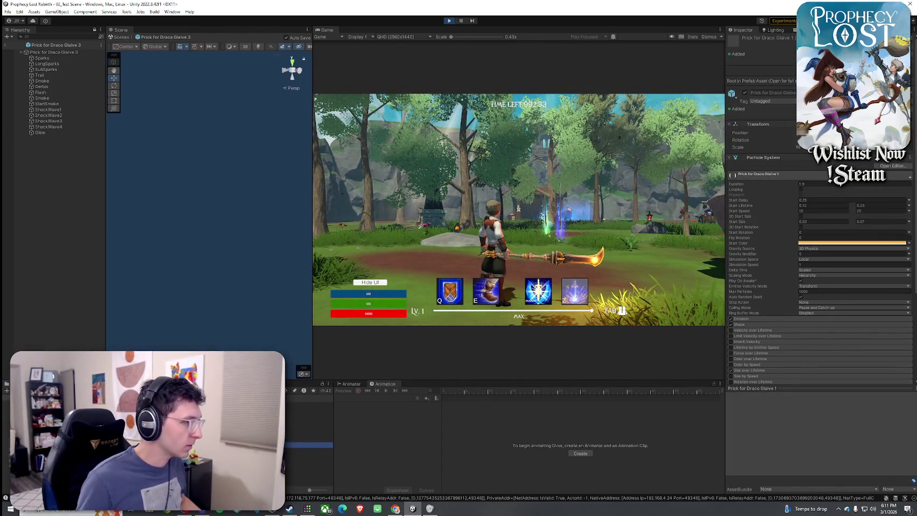
{"action": "left_click", "coordinate": [7, 46]}
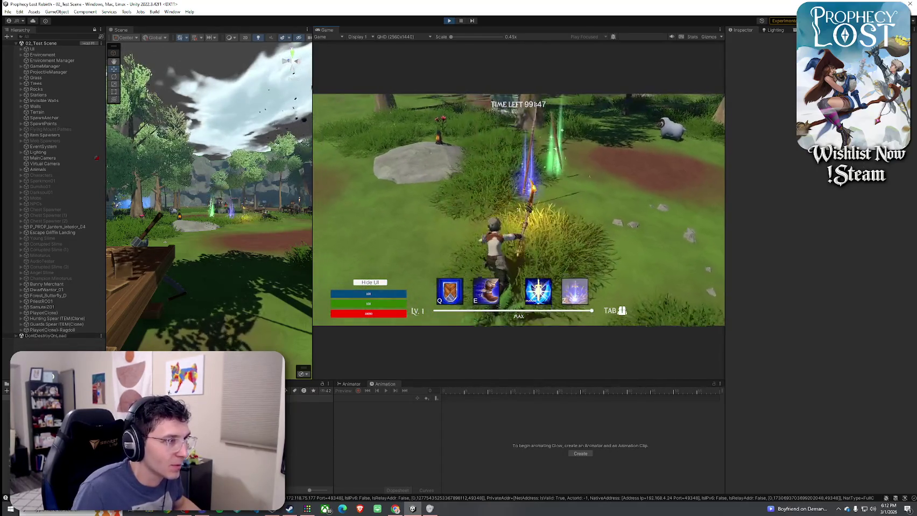
Perform four glaive attacks, including a charged glowing slash, then run across the rock.
{"action": "left_click", "coordinate": [518, 210]}
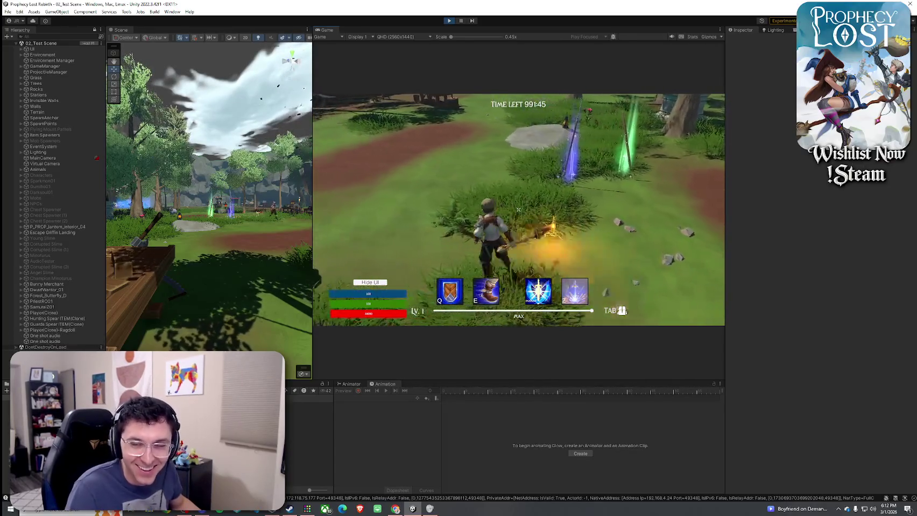
{"action": "left_click", "coordinate": [518, 210]}
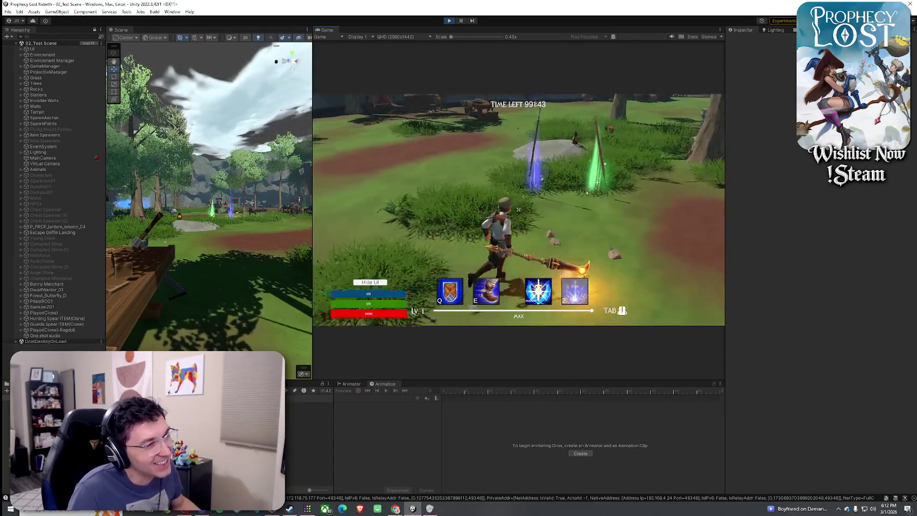
{"action": "left_click", "coordinate": [518, 210]}
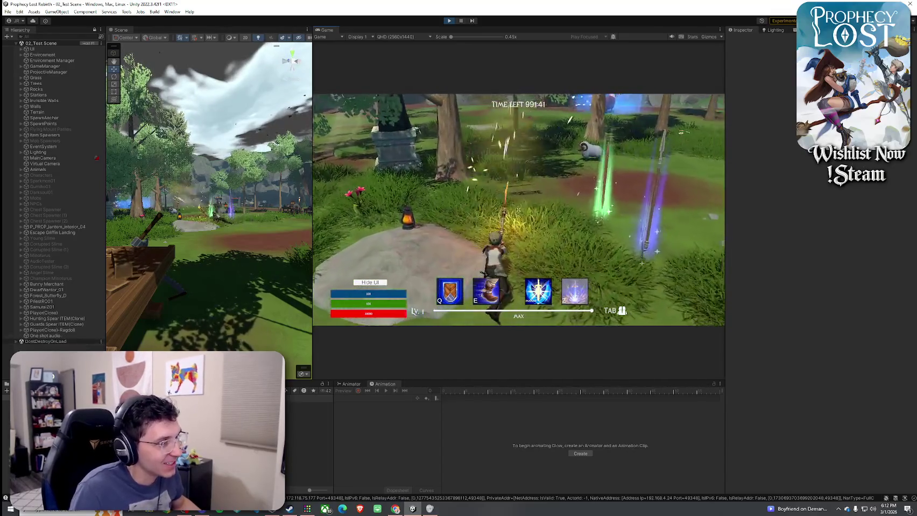
{"action": "left_click", "coordinate": [518, 210]}
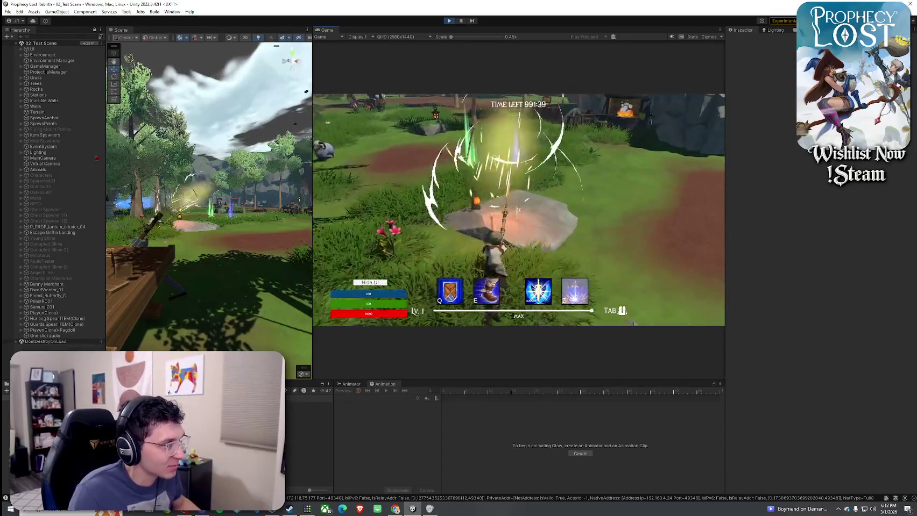
{"action": "key", "text": "w"}
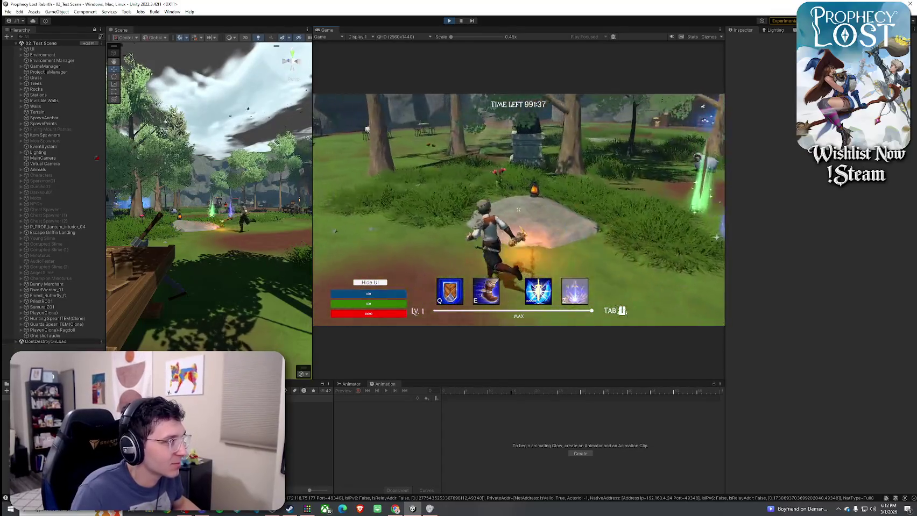
{"action": "key", "text": "w"}
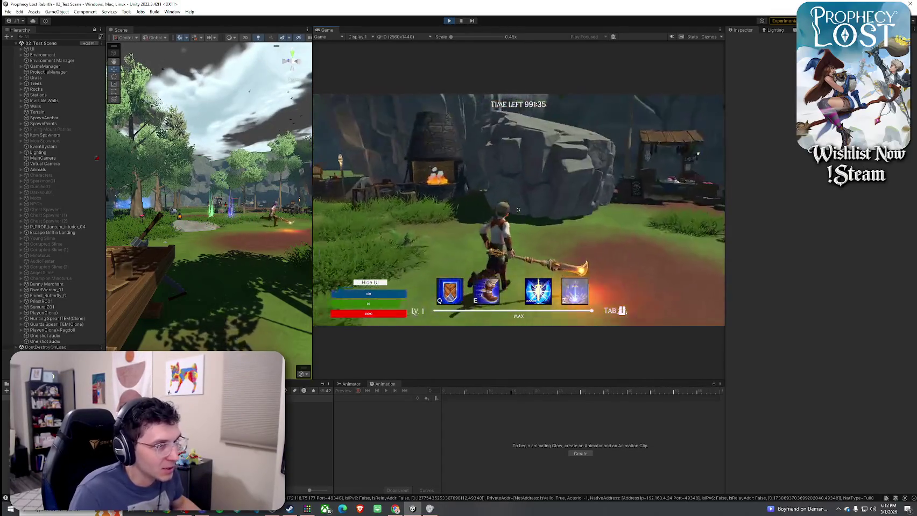
{"action": "key", "text": "w"}
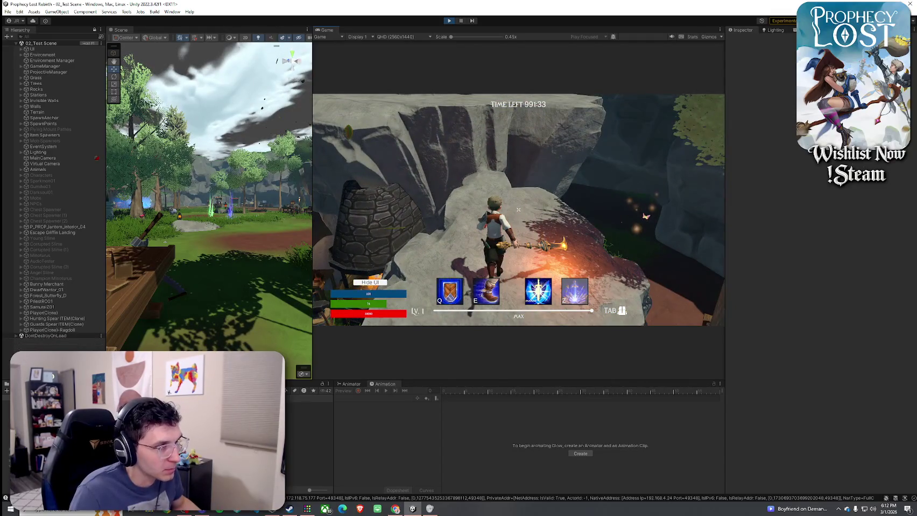
{"action": "key", "text": "w"}
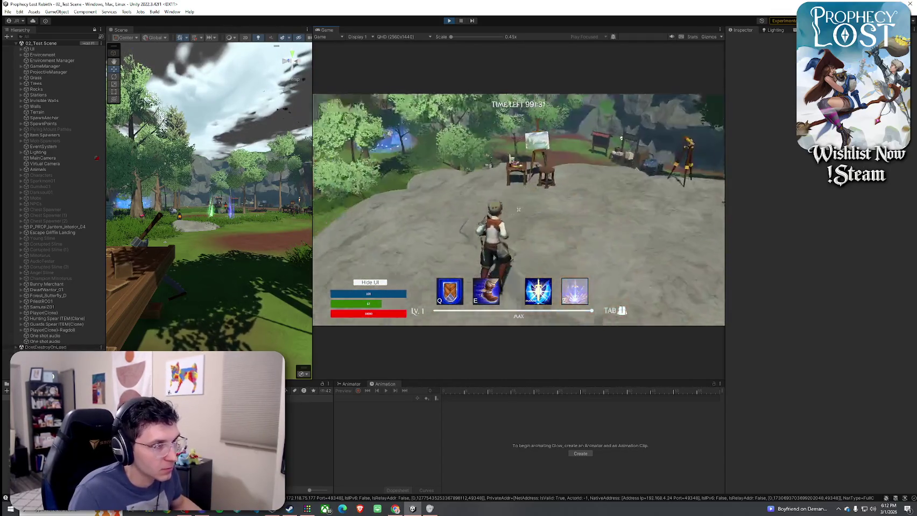
{"action": "key", "text": "w"}
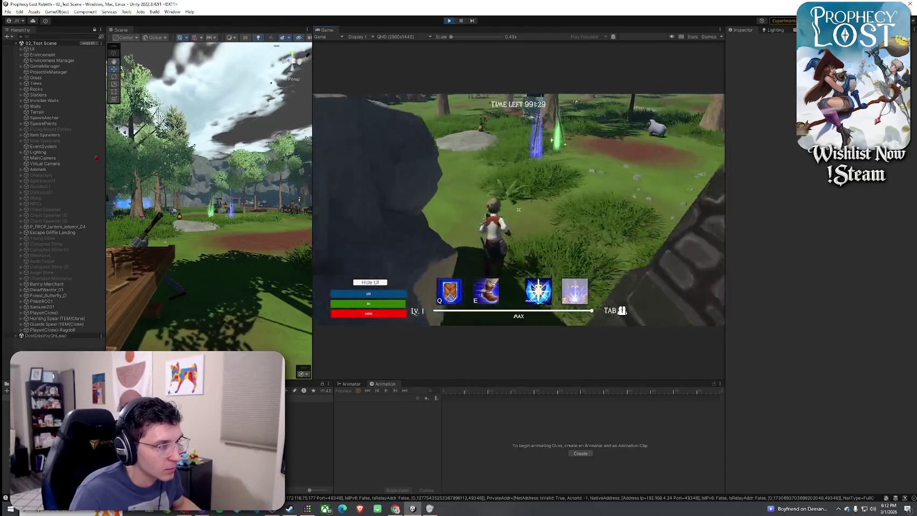
Drop the Draco Glaive from the inventory, walk toward the forge, and swap weapons.
{"action": "key", "text": "Tab"}
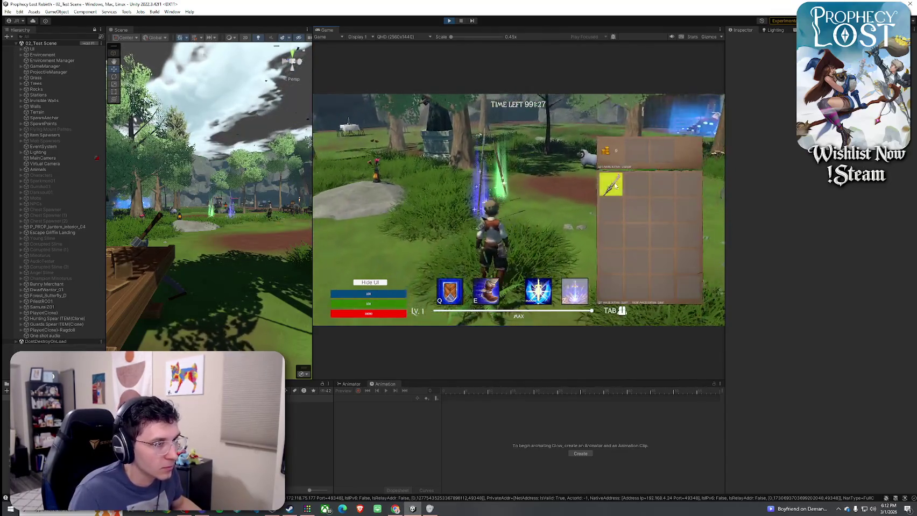
{"action": "right_click", "coordinate": [615, 186]}
{"action": "key", "text": "Tab"}
{"action": "key", "text": "Tab"}
{"action": "key", "text": "Tab"}
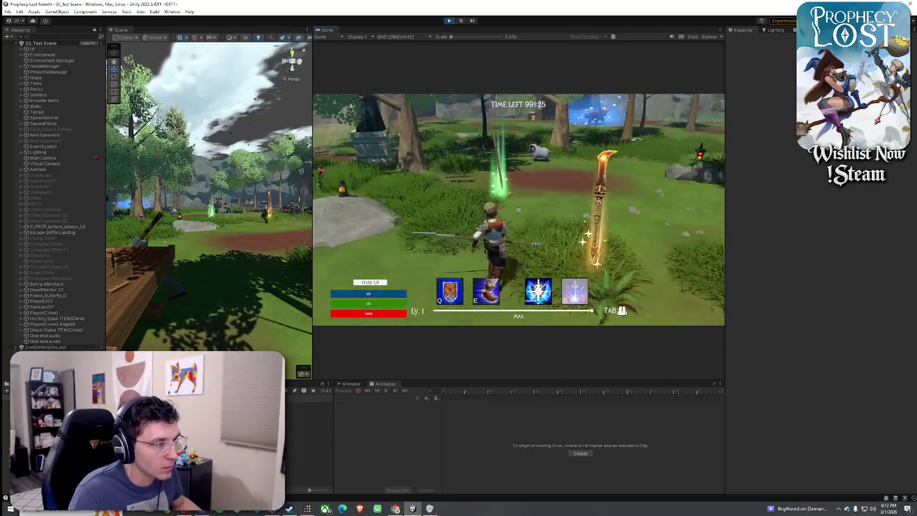
{"action": "key", "text": "w"}
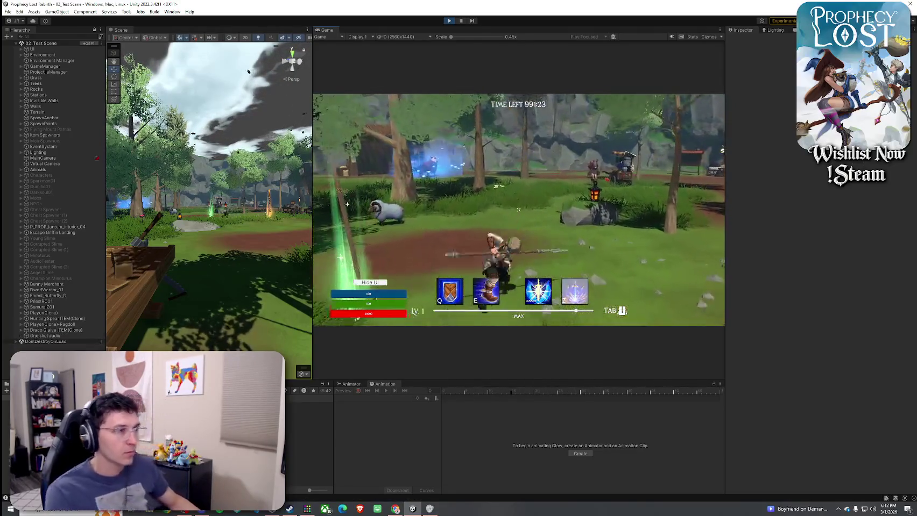
{"action": "key", "text": "w"}
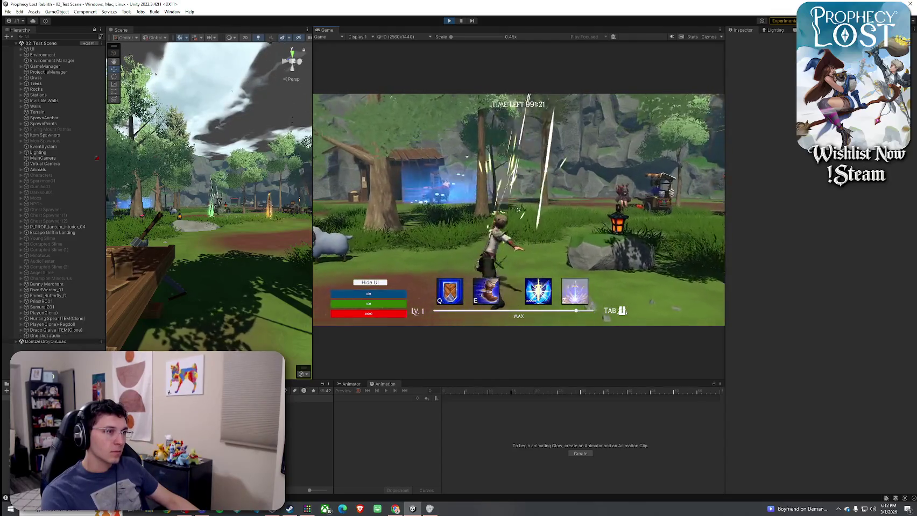
{"action": "key", "text": "w"}
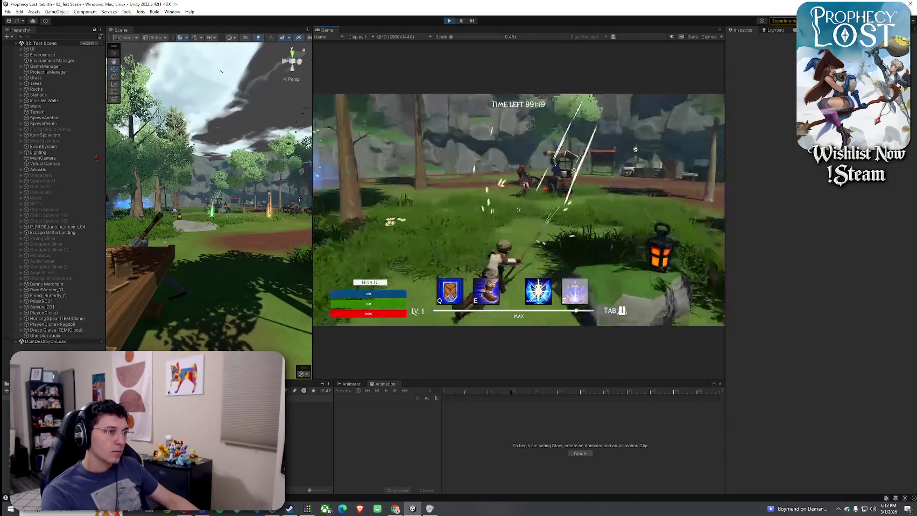
{"action": "key", "text": "Tab"}
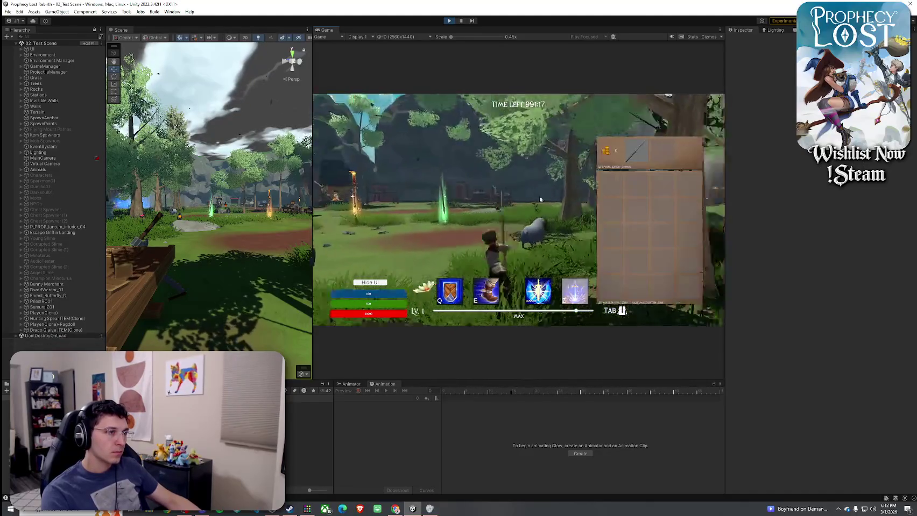
{"action": "key", "text": "Tab"}
{"action": "key", "text": "Tab"}
{"action": "key", "text": "Tab"}
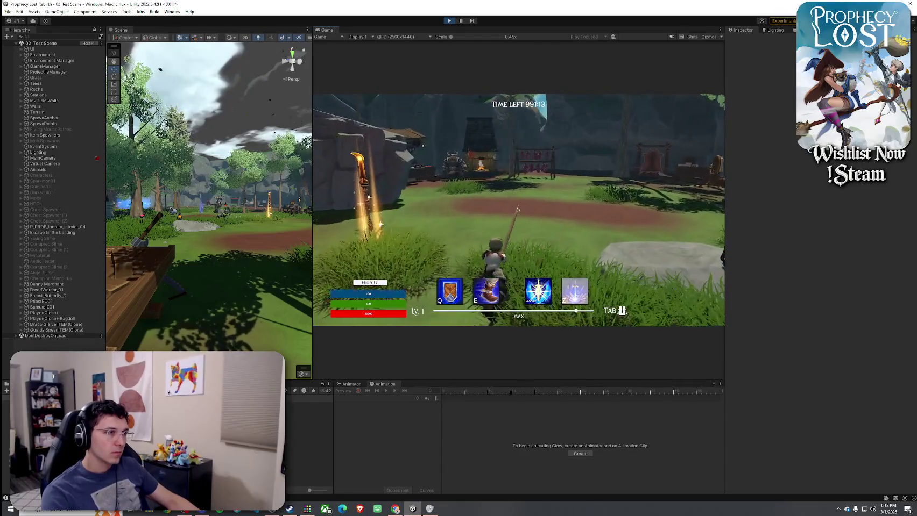
{"action": "key", "text": "w"}
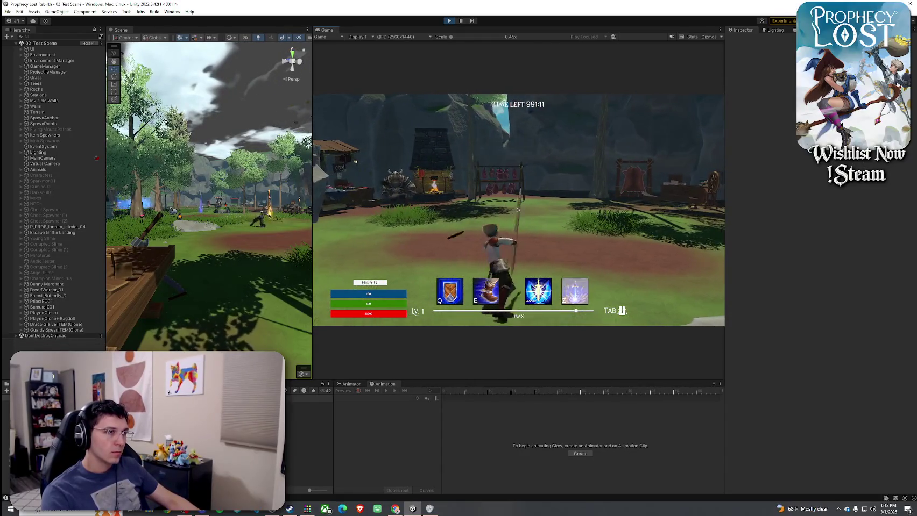
{"action": "key", "text": "Tab"}
{"action": "key", "text": "Tab"}
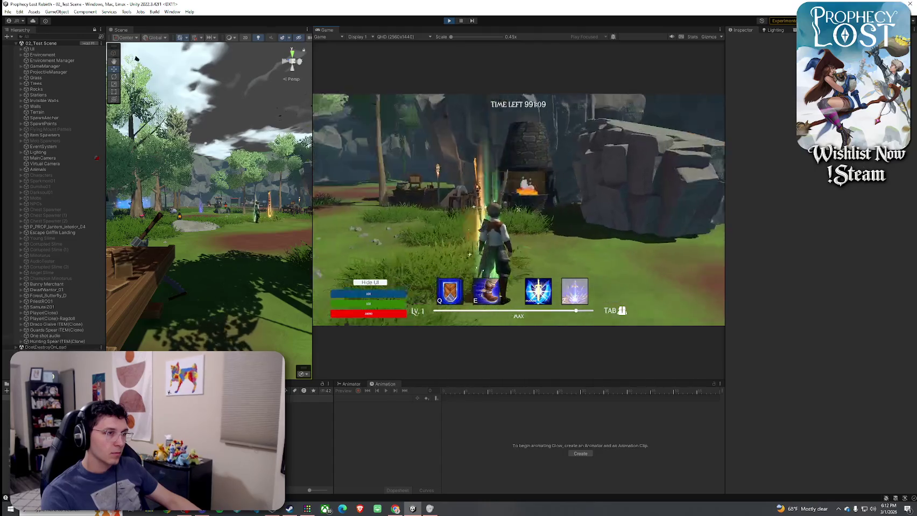
{"action": "key", "text": "Tab"}
{"action": "key", "text": "Tab"}
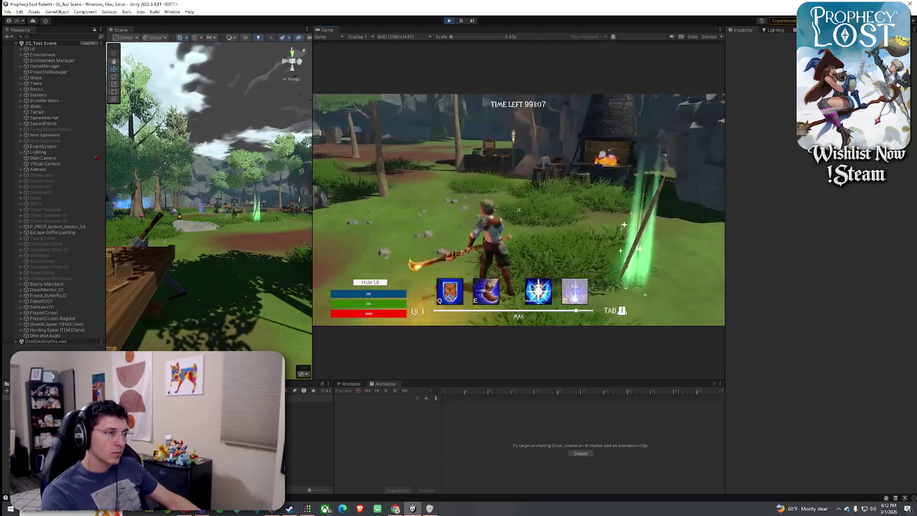
Test the staff attacks: golden bursts, yellow projectiles, white ring-bursts and a vertical streak.
{"action": "left_click", "coordinate": [518, 210]}
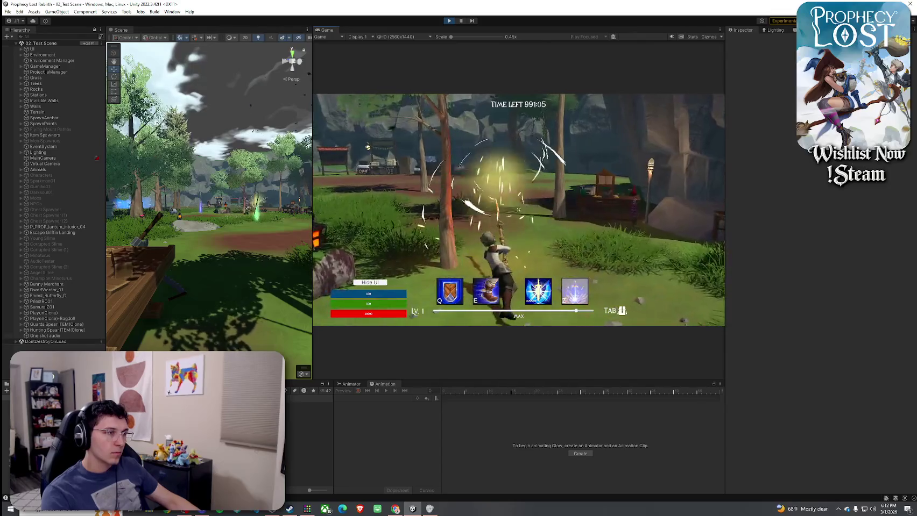
{"action": "left_click", "coordinate": [518, 210]}
{"action": "left_click", "coordinate": [518, 210]}
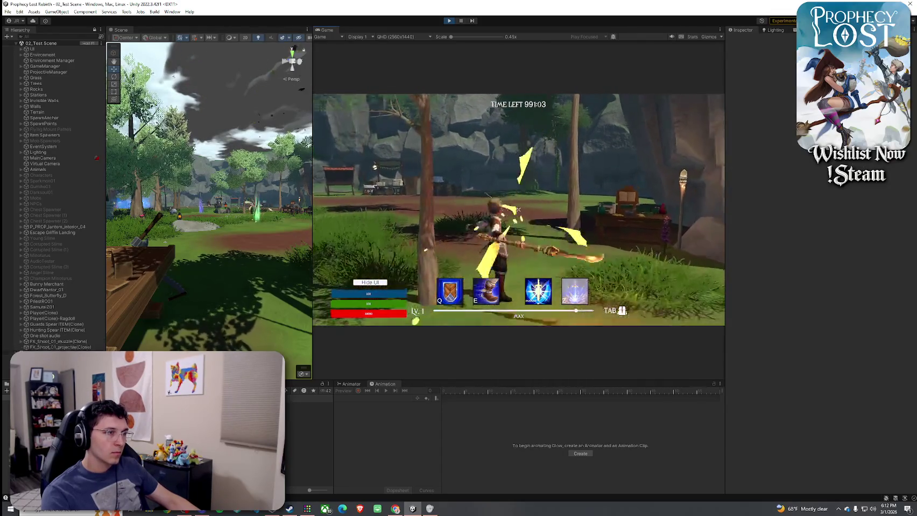
{"action": "left_click", "coordinate": [518, 209]}
{"action": "left_click", "coordinate": [518, 209]}
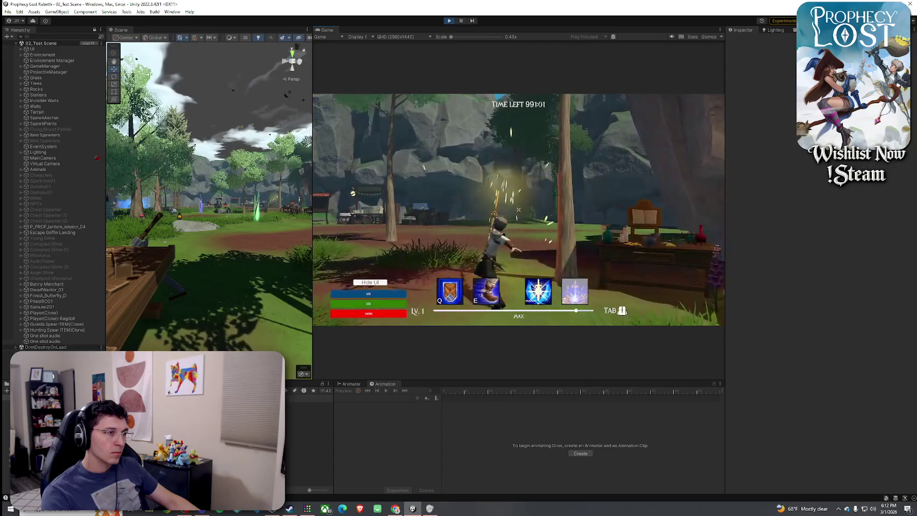
{"action": "left_click", "coordinate": [518, 210]}
{"action": "left_click", "coordinate": [518, 209]}
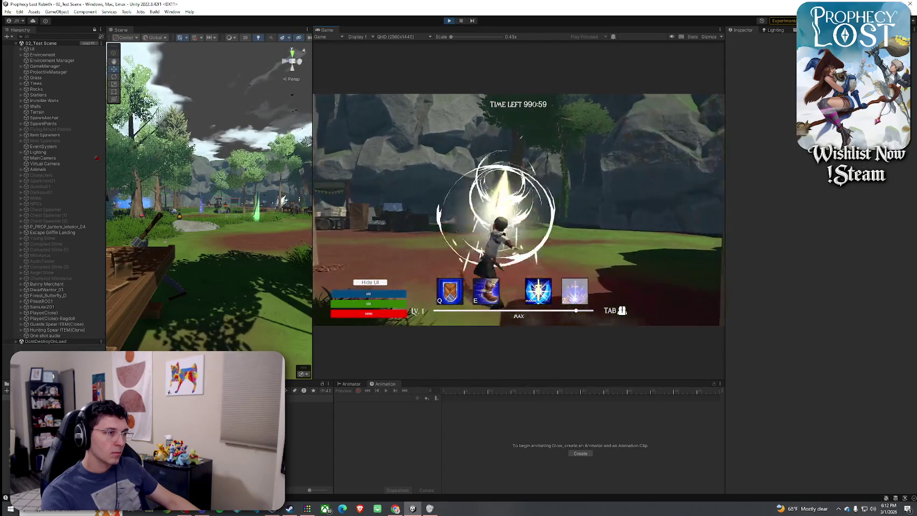
{"action": "key", "text": "w"}
{"action": "left_click", "coordinate": [518, 210]}
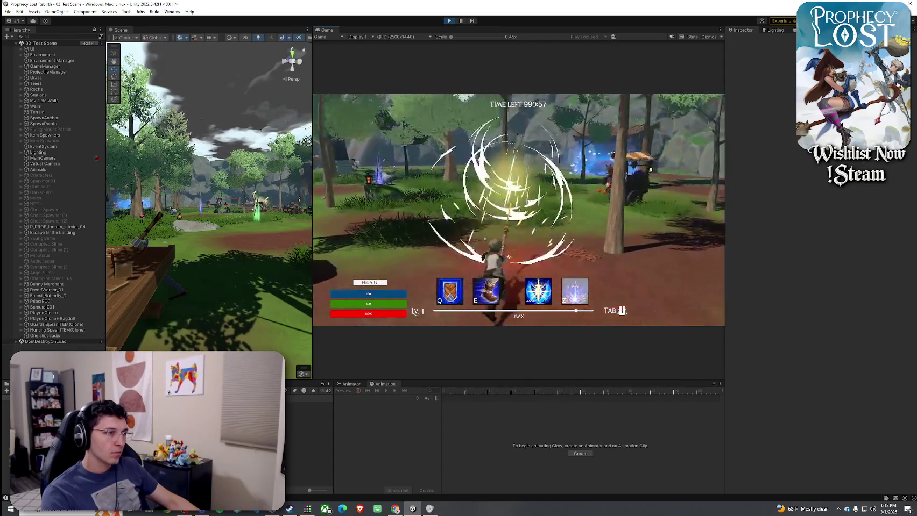
{"action": "left_click", "coordinate": [518, 210]}
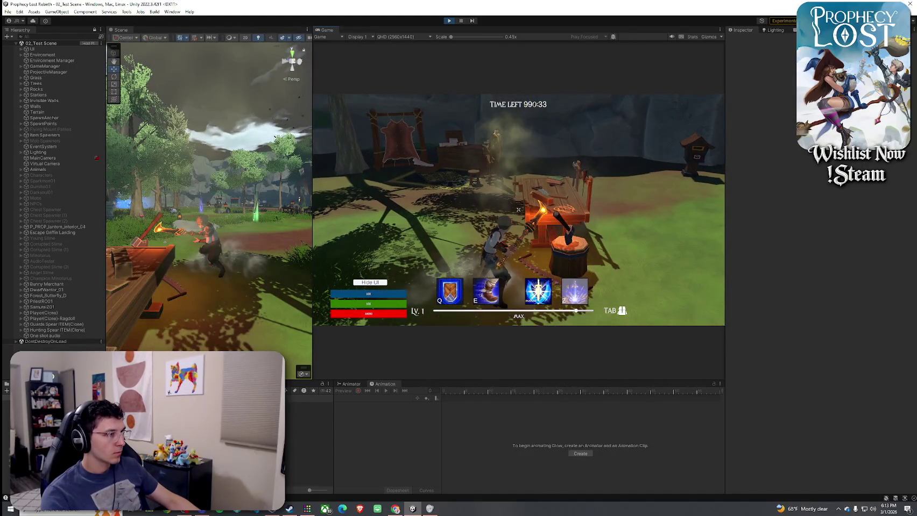
Test the spinning-slash attack, unequip the golden spear, and stop Play mode with Ctrl+P.
{"action": "key", "text": "w"}
{"action": "left_click", "coordinate": [518, 210]}
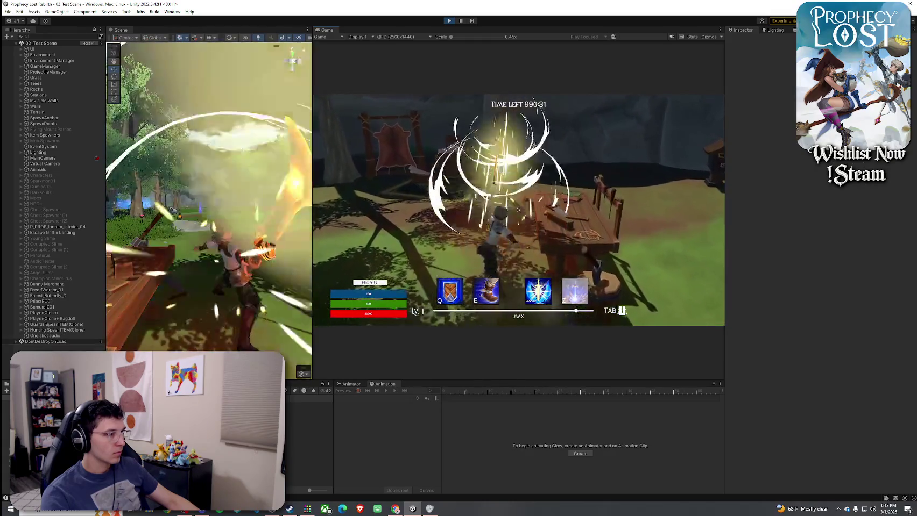
{"action": "left_click", "coordinate": [518, 210]}
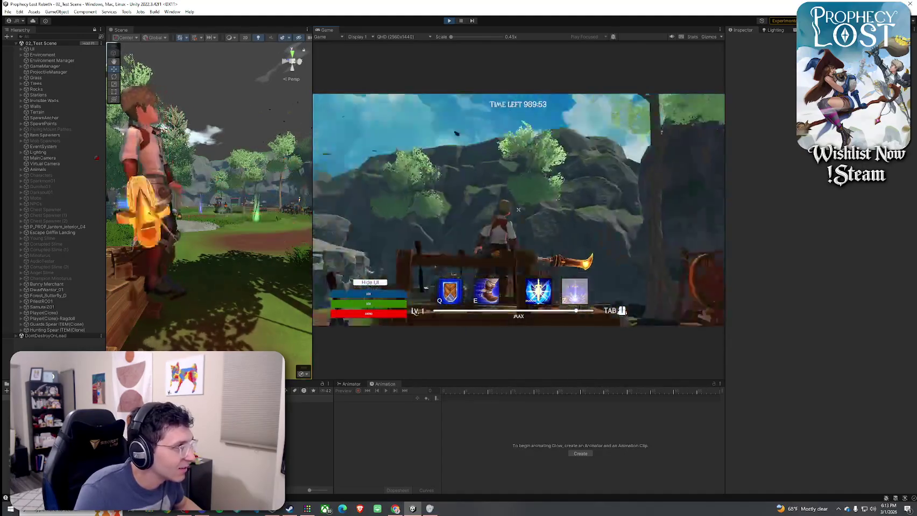
{"action": "left_click", "coordinate": [518, 210]}
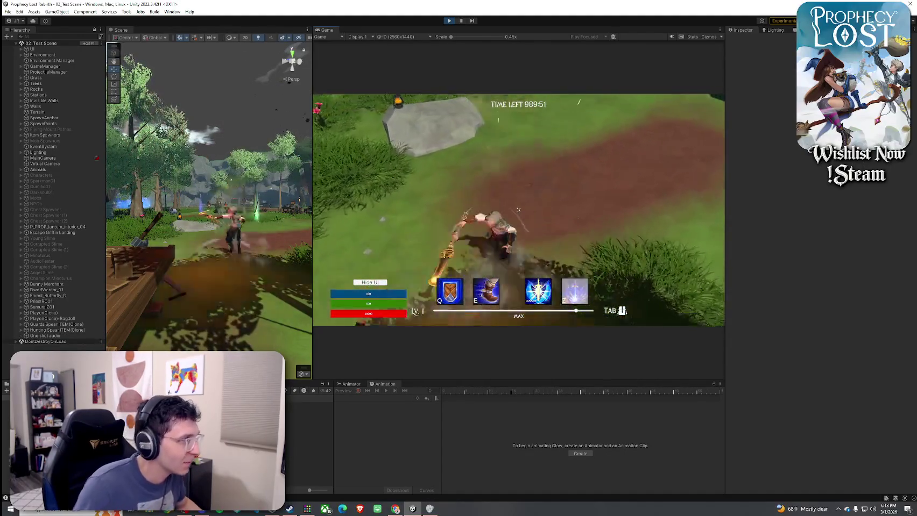
{"action": "key", "text": "Tab"}
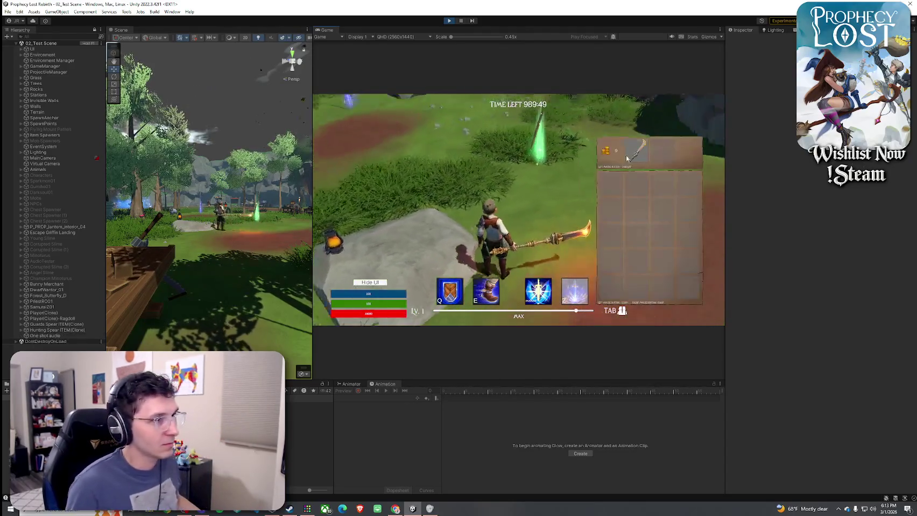
{"action": "left_click", "coordinate": [627, 159]}
{"action": "key", "text": "Tab"}
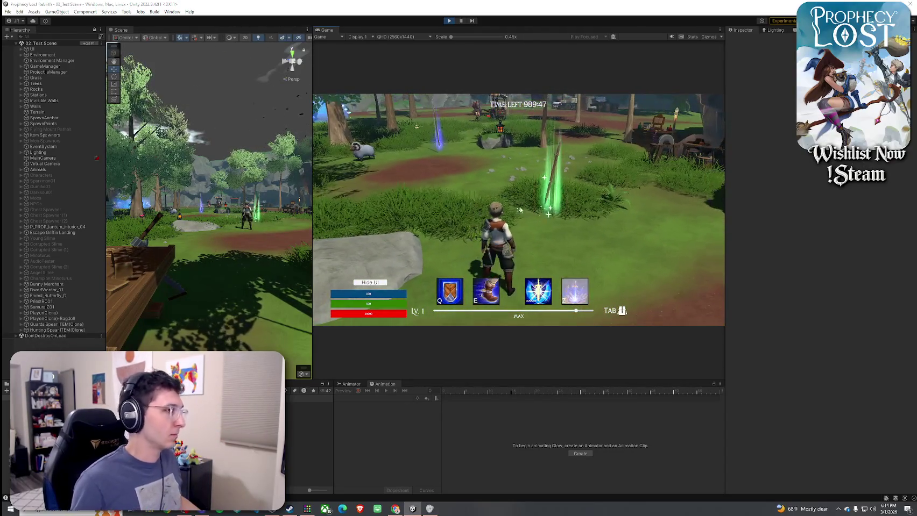
{"action": "key", "text": "ctrl+p"}
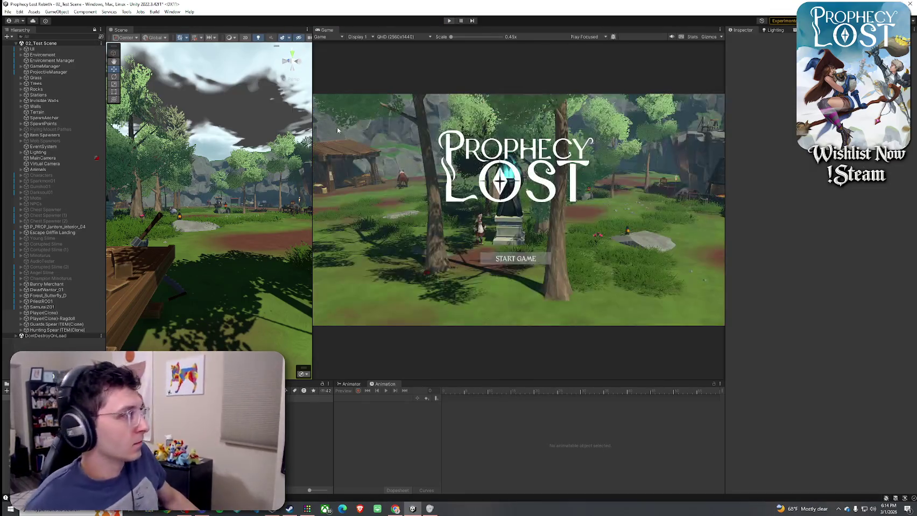
Save the modified scene with Ctrl+S.
{"action": "left_click", "coordinate": [19, 12]}
{"action": "left_click", "coordinate": [113, 4]}
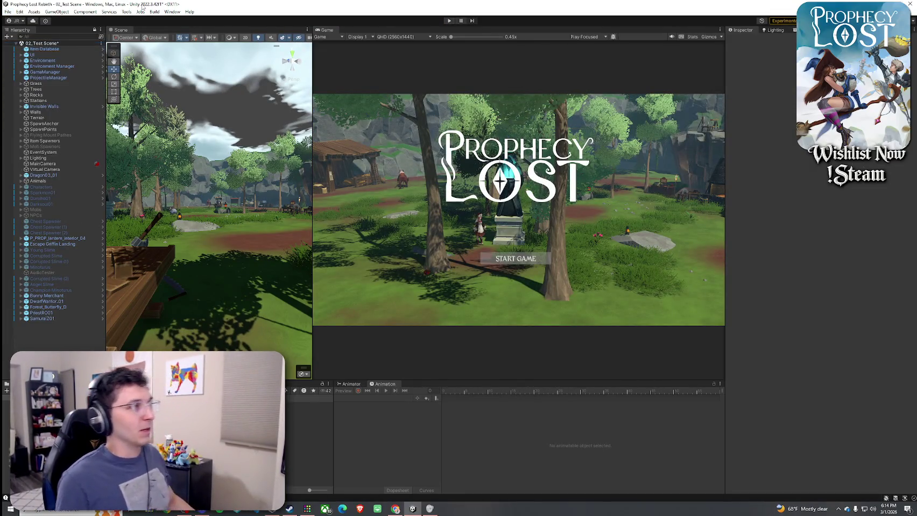
{"action": "key", "text": "ctrl+s"}
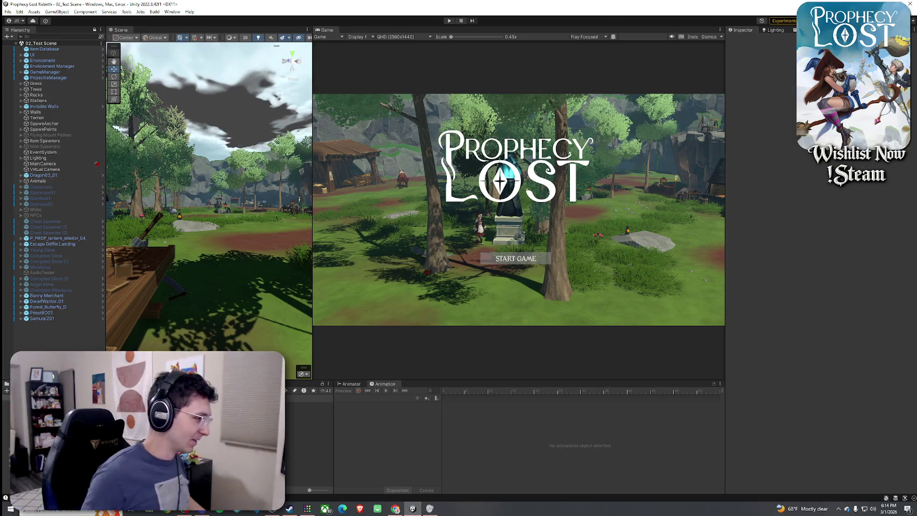
Inspect two weapon assets' charging swing VFX slots, ending on Prophets Gale's Warrior Charging Attack VFX.
{"action": "left_click", "coordinate": [310, 411]}
{"action": "scroll", "coordinate": [837, 321], "scroll_direction": "down", "scroll_amount": 5}
{"action": "left_click", "coordinate": [837, 323]}
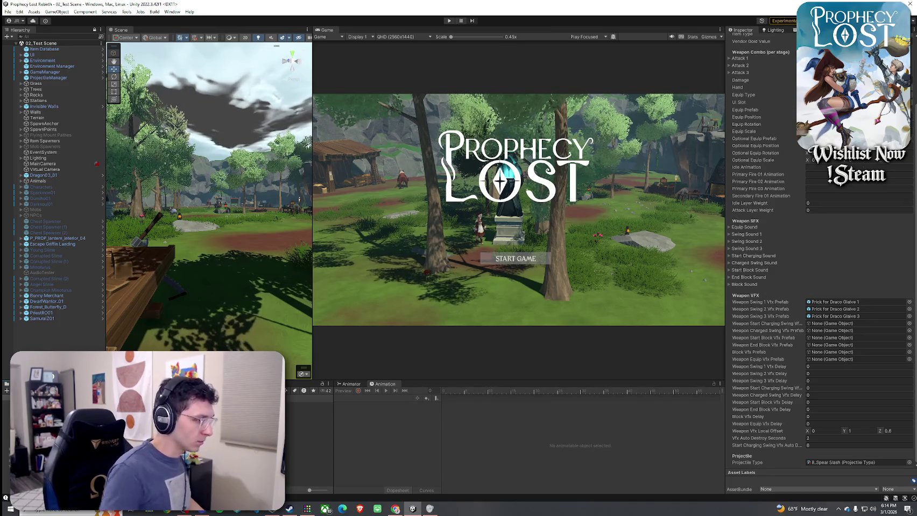
{"action": "left_click", "coordinate": [309, 416]}
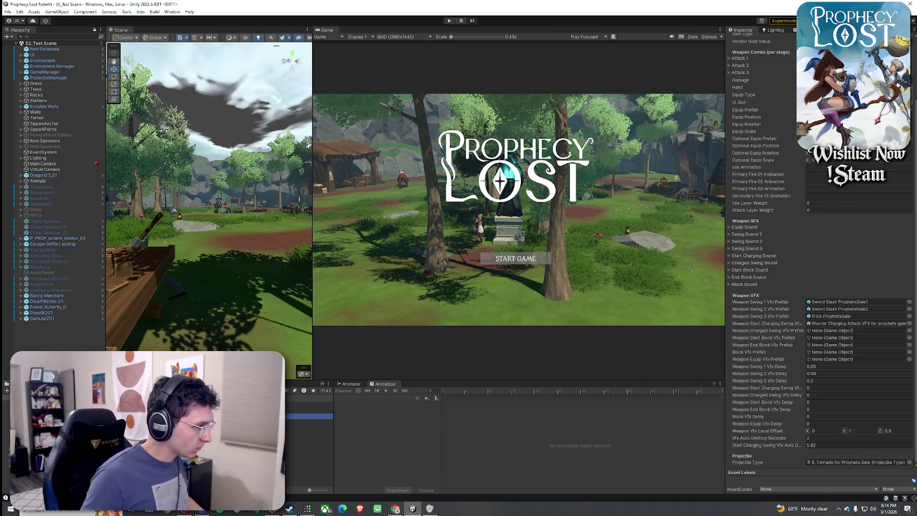
{"action": "left_click", "coordinate": [831, 325]}
Open Warrior Charging Attack VFX, replay its effect, then open the guard spear charging VFX prefab.
{"action": "double_click", "coordinate": [832, 324]}
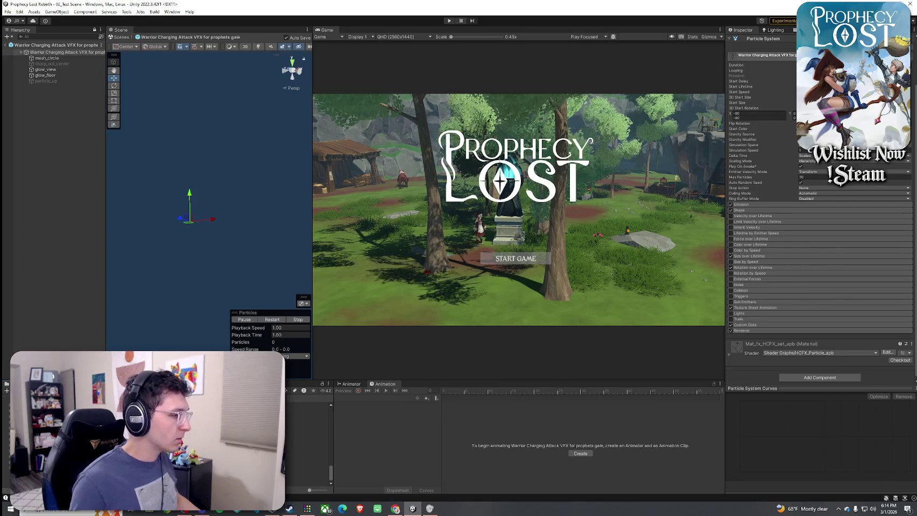
{"action": "left_click", "coordinate": [265, 320]}
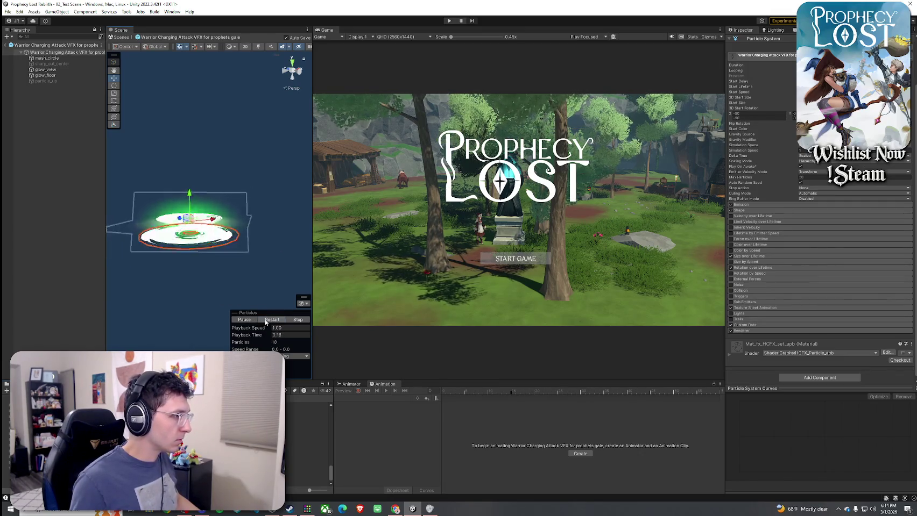
{"action": "left_click", "coordinate": [307, 483]}
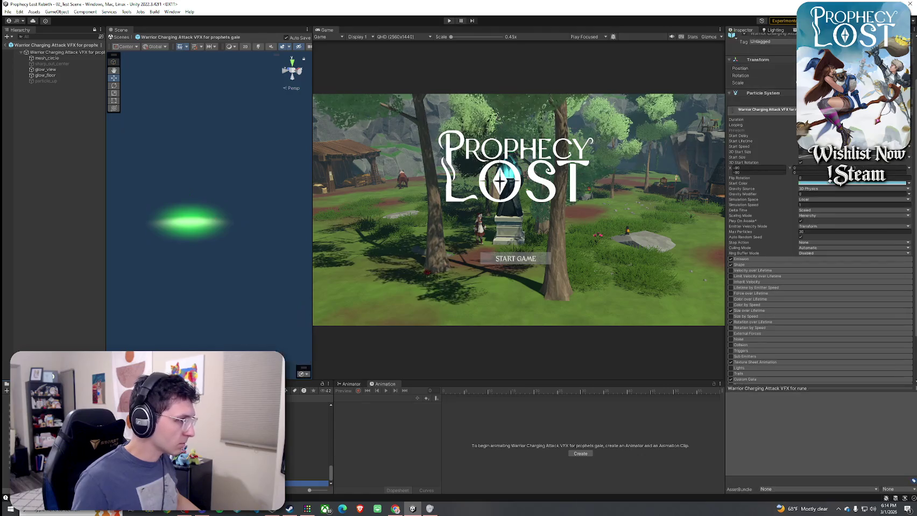
{"action": "double_click", "coordinate": [306, 476]}
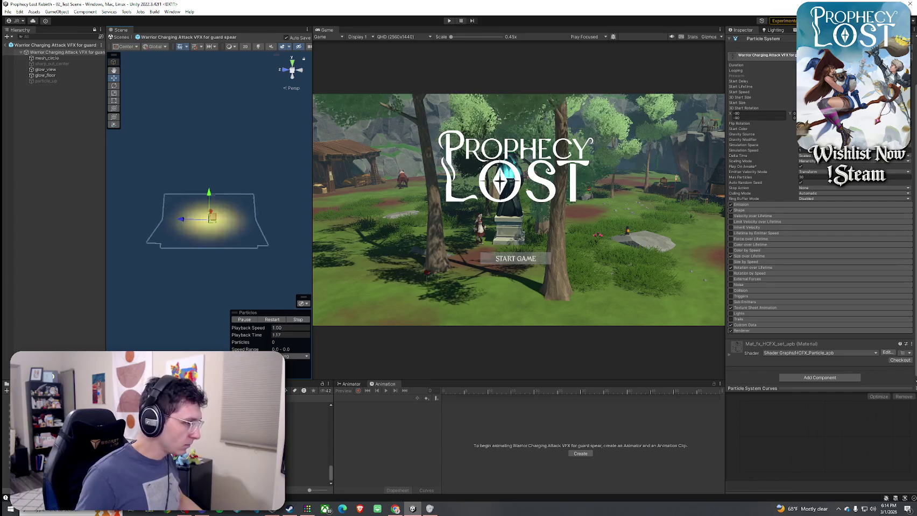
{"action": "left_click", "coordinate": [308, 472]}
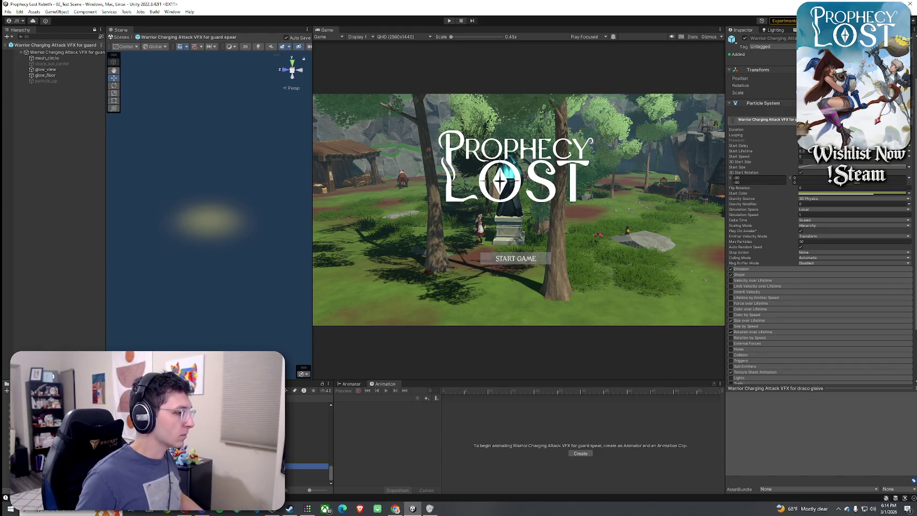
Give the sharp_out_center particles an orange start colour and preview the effect.
{"action": "left_click", "coordinate": [83, 64]}
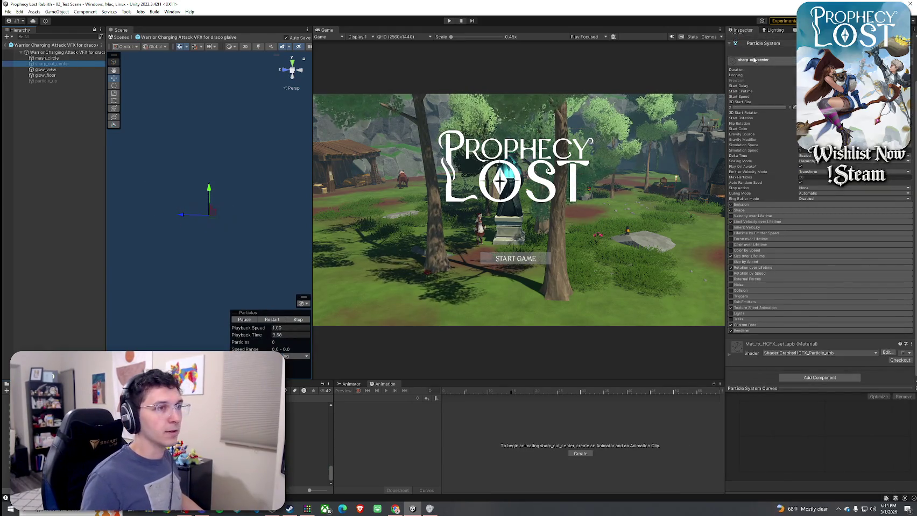
{"action": "scroll", "coordinate": [753, 59], "scroll_direction": "up", "scroll_amount": 2}
{"action": "left_click", "coordinate": [273, 320]}
{"action": "left_click", "coordinate": [825, 176]}
{"action": "left_click", "coordinate": [896, 219]}
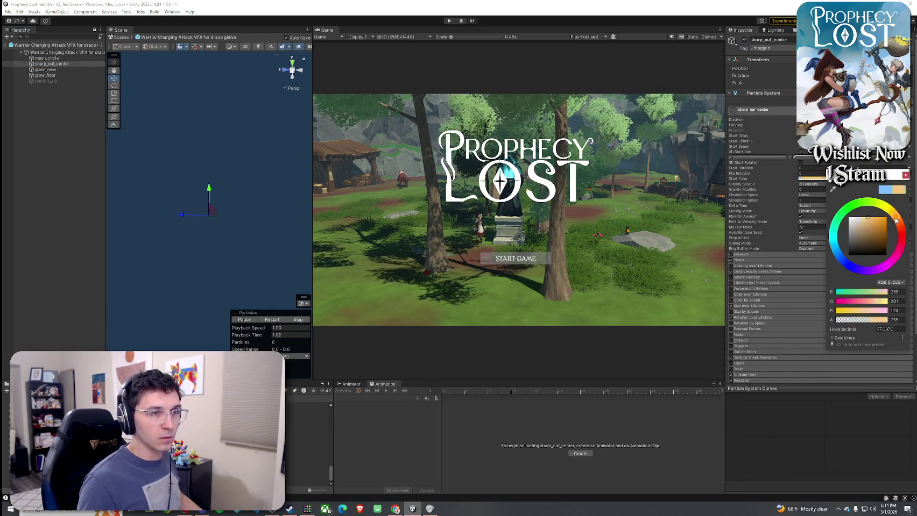
{"action": "left_click", "coordinate": [272, 319]}
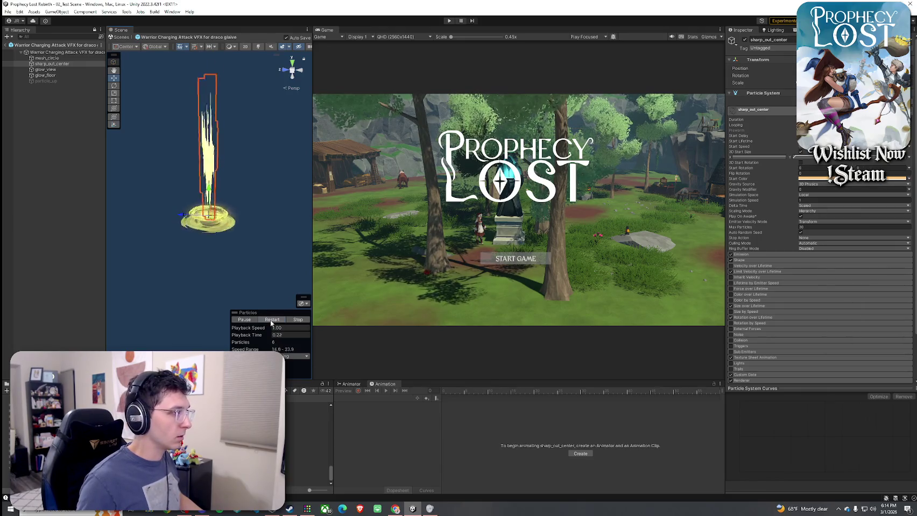
{"action": "left_click_drag", "start_coordinate": [228, 248], "coordinate": [272, 285]}
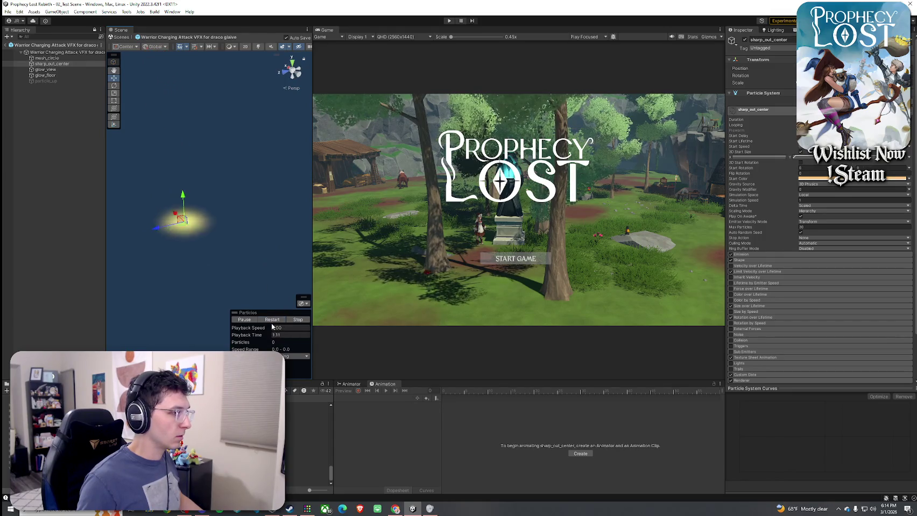
Deepen sharp_out_center's start colour to gold FFD451 with opacity lowered to 222.
{"action": "left_click", "coordinate": [839, 179]}
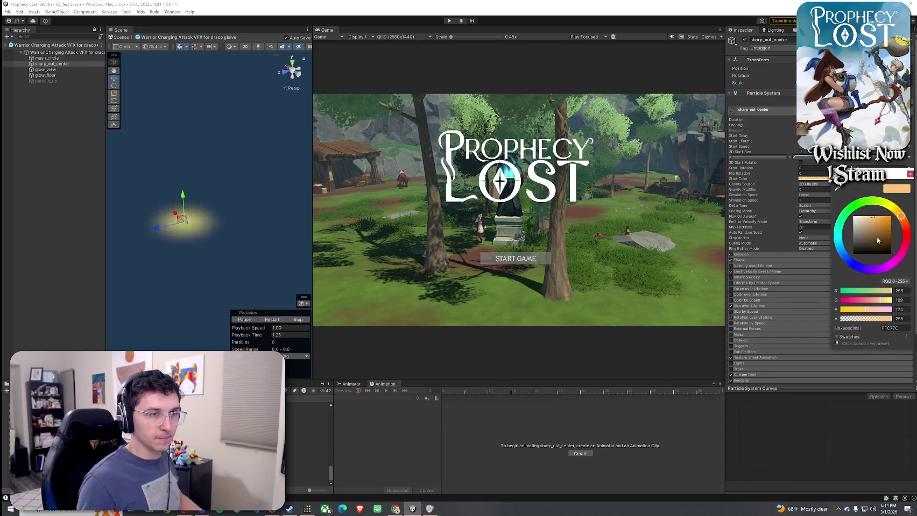
{"action": "left_click_drag", "start_coordinate": [878, 229], "coordinate": [879, 216]}
{"action": "left_click", "coordinate": [884, 319]}
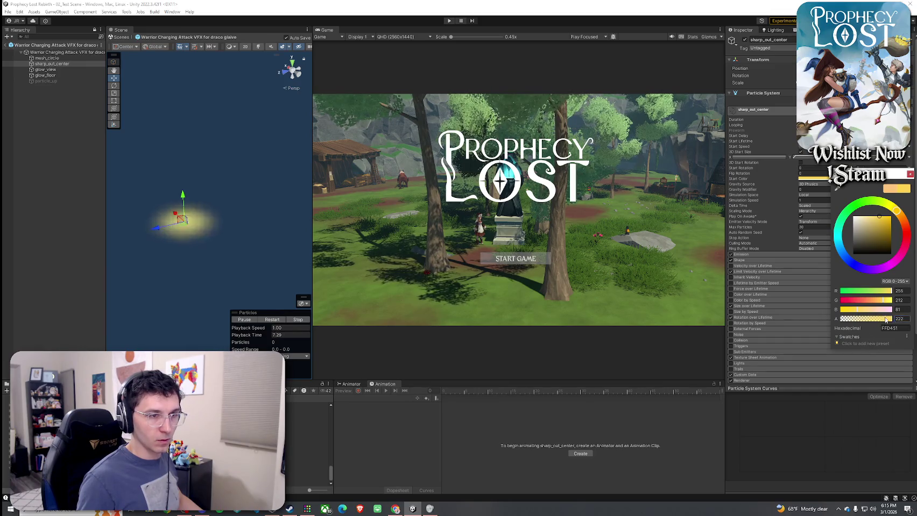
{"action": "left_click", "coordinate": [272, 321]}
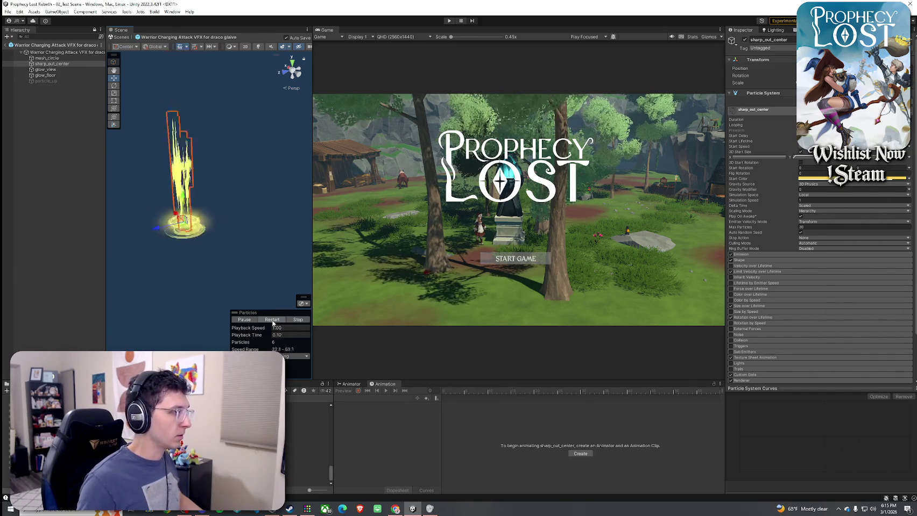
{"action": "left_click", "coordinate": [855, 179]}
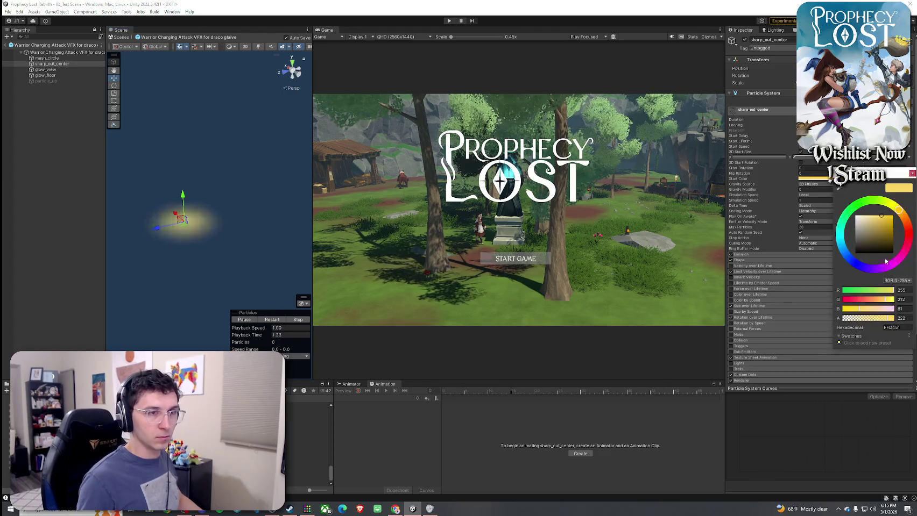
{"action": "left_click", "coordinate": [272, 320]}
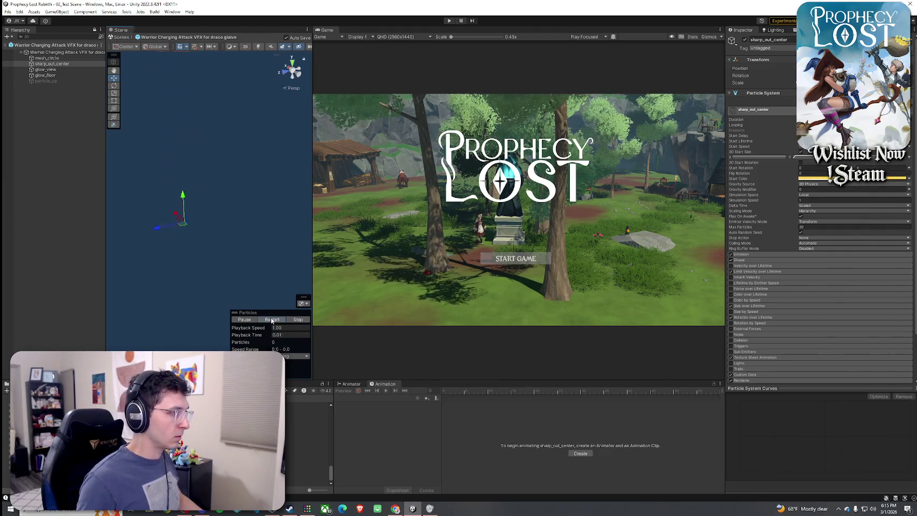
{"action": "left_click", "coordinate": [873, 180]}
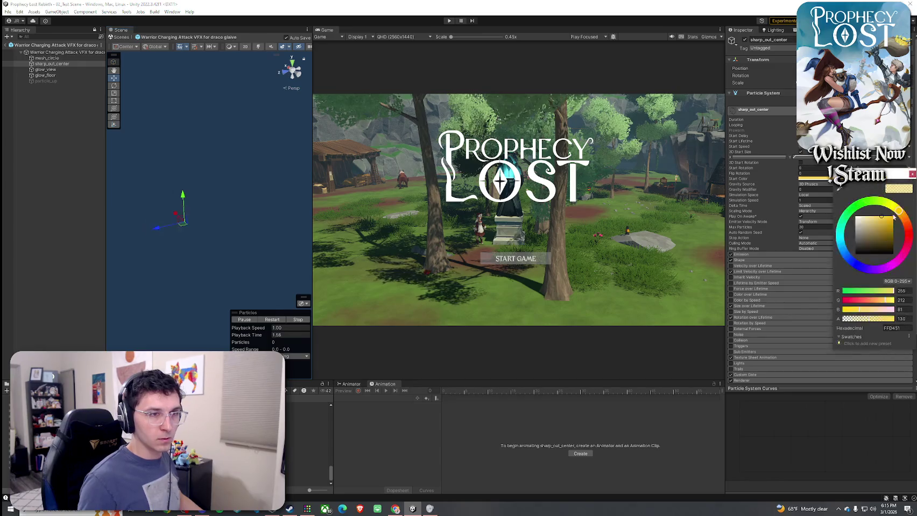
{"action": "left_click", "coordinate": [272, 319]}
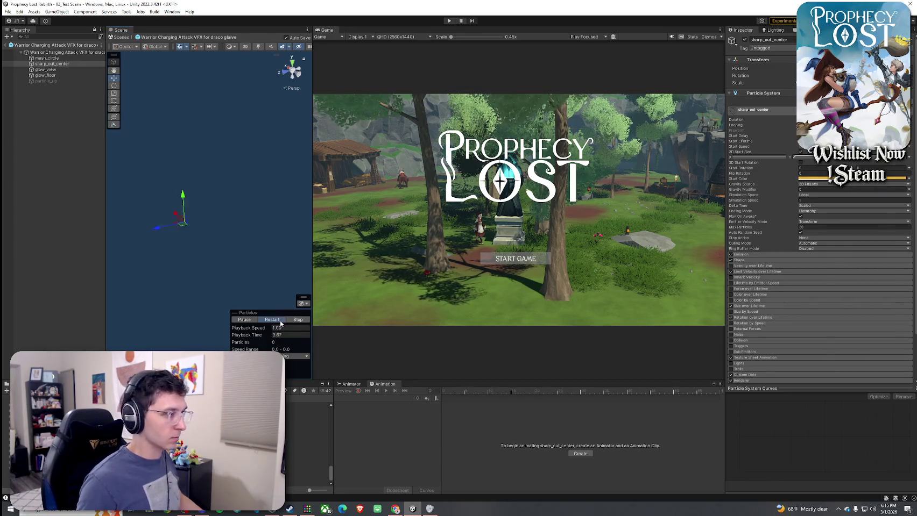
Set particle_up's start colour to salmon pink and preview the whole effect from the root.
{"action": "left_click", "coordinate": [46, 81]}
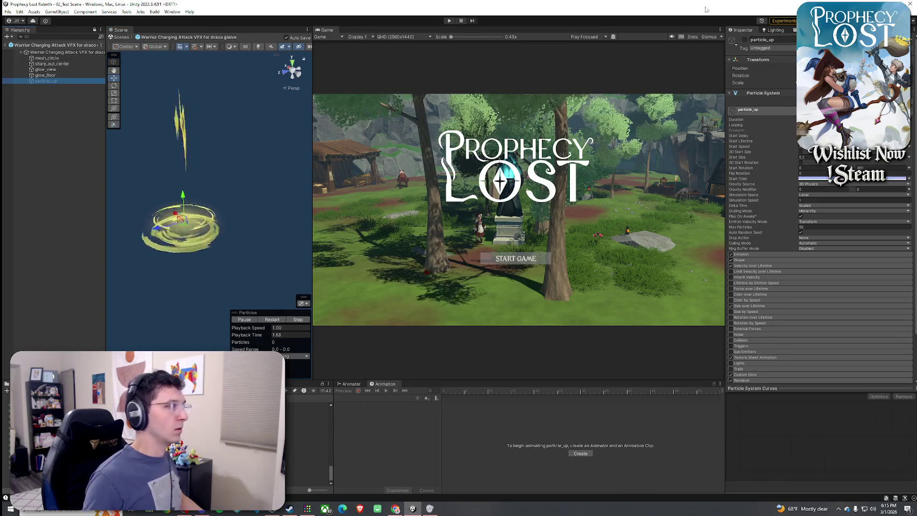
{"action": "left_click", "coordinate": [813, 179]}
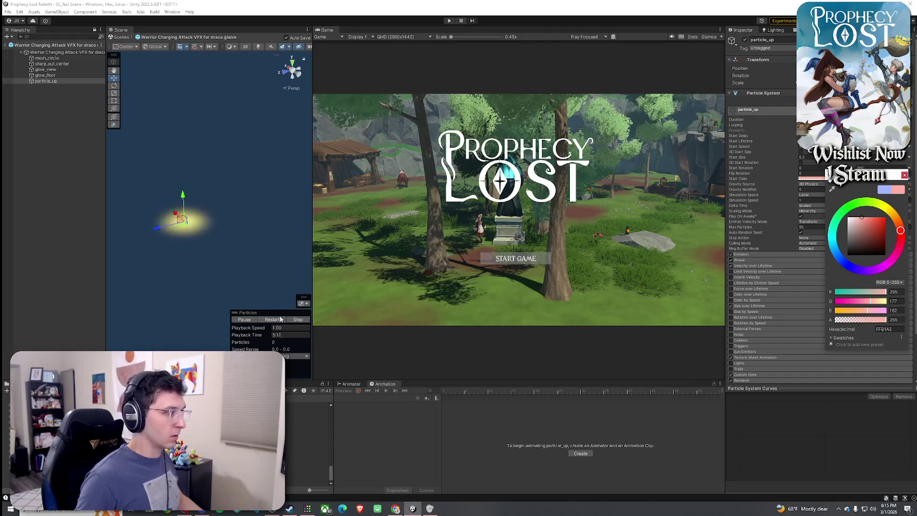
{"action": "left_click", "coordinate": [511, 264]}
{"action": "left_click", "coordinate": [59, 53]}
{"action": "left_click", "coordinate": [274, 320]}
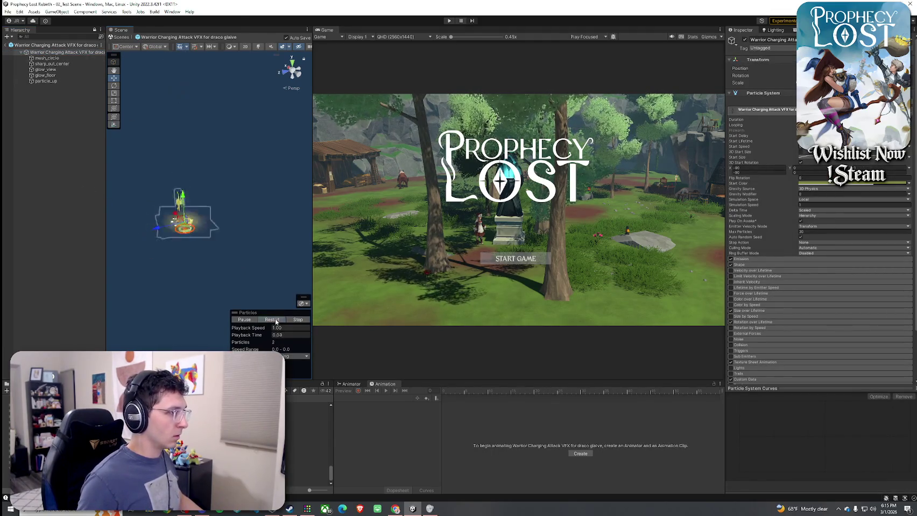
{"action": "left_click", "coordinate": [60, 82]}
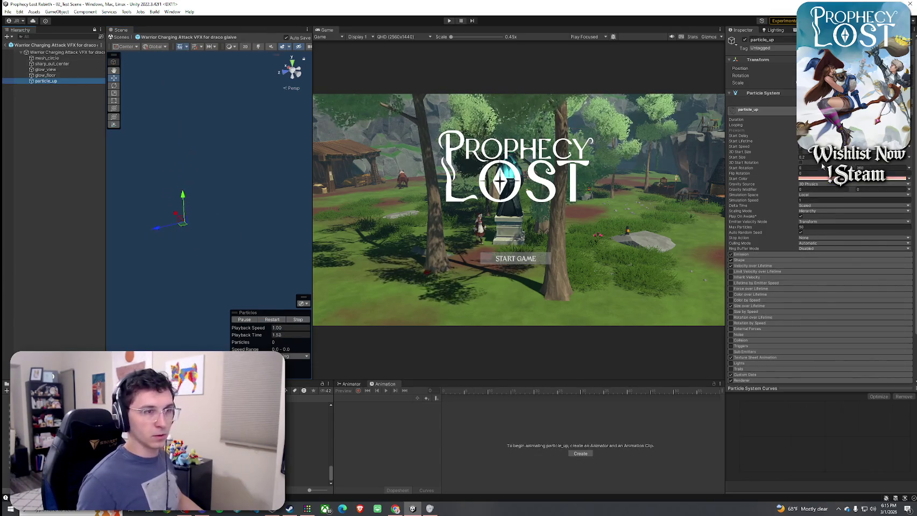
{"action": "left_click", "coordinate": [813, 178]}
{"action": "left_click", "coordinate": [273, 320]}
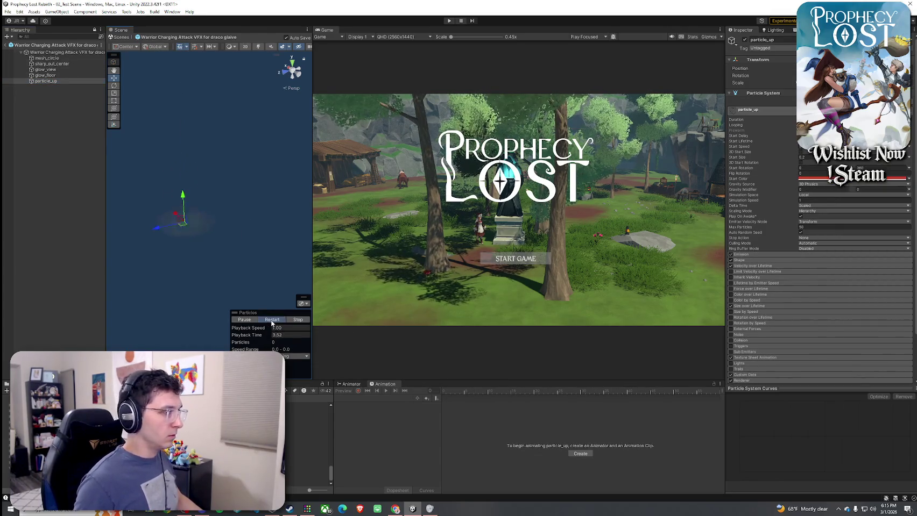
Replay the root charging VFX and expand its Emission, Shape and Size over Lifetime modules.
{"action": "left_click", "coordinate": [89, 160]}
{"action": "left_click", "coordinate": [50, 45]}
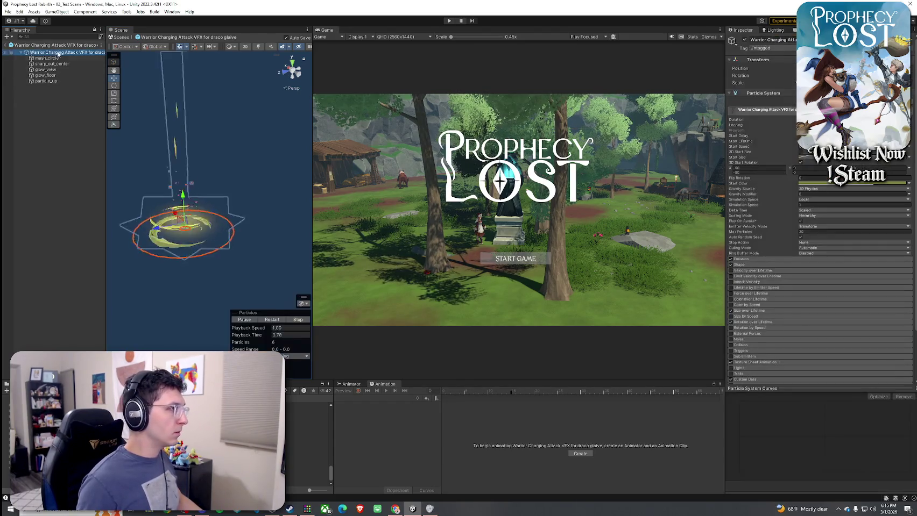
{"action": "left_click", "coordinate": [272, 320]}
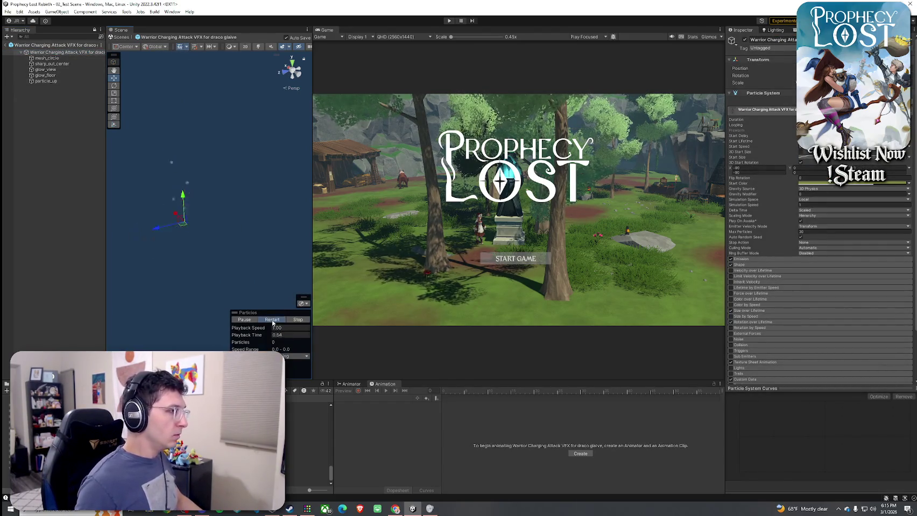
{"action": "left_click", "coordinate": [272, 319]}
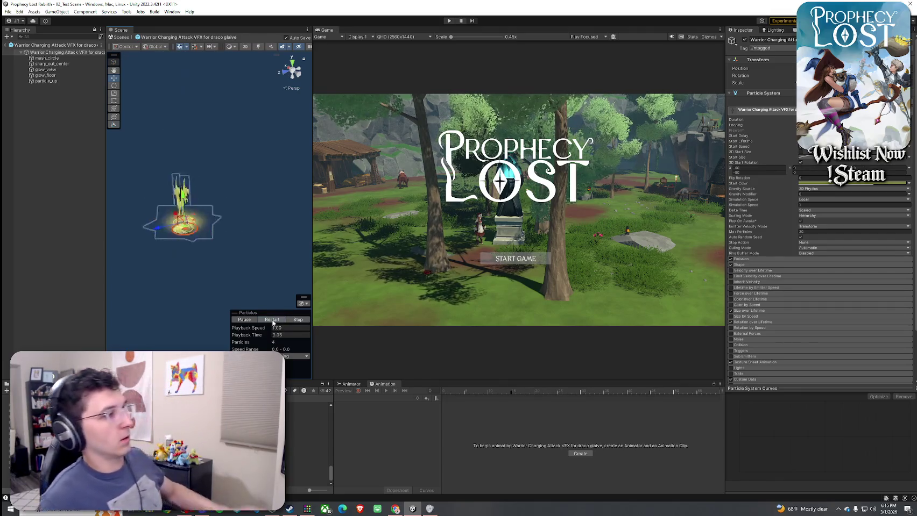
{"action": "left_click", "coordinate": [763, 265]}
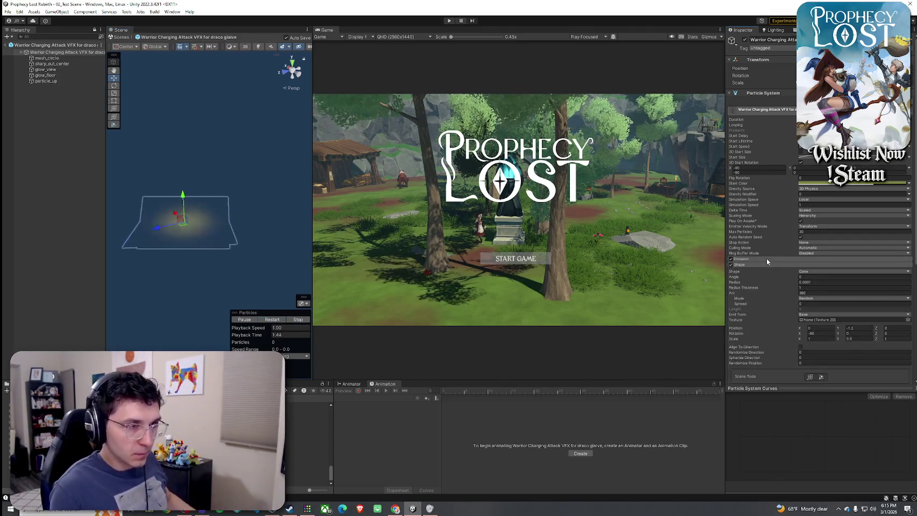
{"action": "left_click", "coordinate": [766, 259]}
{"action": "scroll", "coordinate": [774, 274], "scroll_direction": "down", "scroll_amount": 5}
{"action": "left_click", "coordinate": [766, 309]}
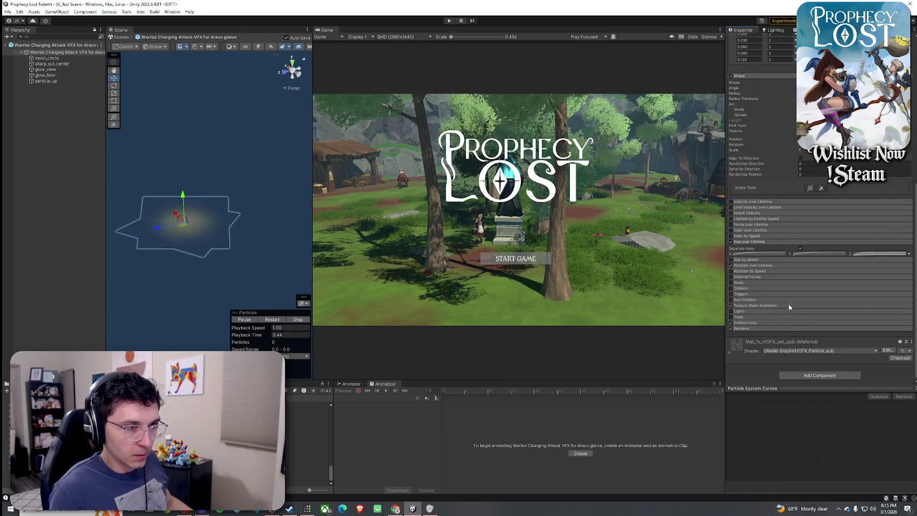
Inspect the Rotation, Texture Sheet, Custom Data and Renderer modules and the Mat_fx_HCFX_set_apb material.
{"action": "left_click", "coordinate": [756, 331]}
{"action": "scroll", "coordinate": [753, 301], "scroll_direction": "down", "scroll_amount": 3}
{"action": "left_click", "coordinate": [767, 305]}
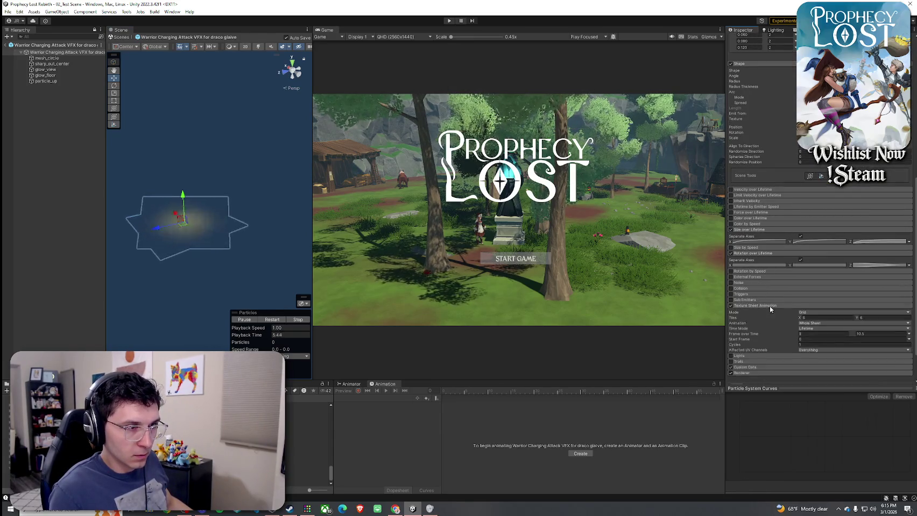
{"action": "scroll", "coordinate": [769, 305], "scroll_direction": "down", "scroll_amount": 2}
{"action": "left_click", "coordinate": [766, 323]}
{"action": "scroll", "coordinate": [766, 324], "scroll_direction": "down", "scroll_amount": 2}
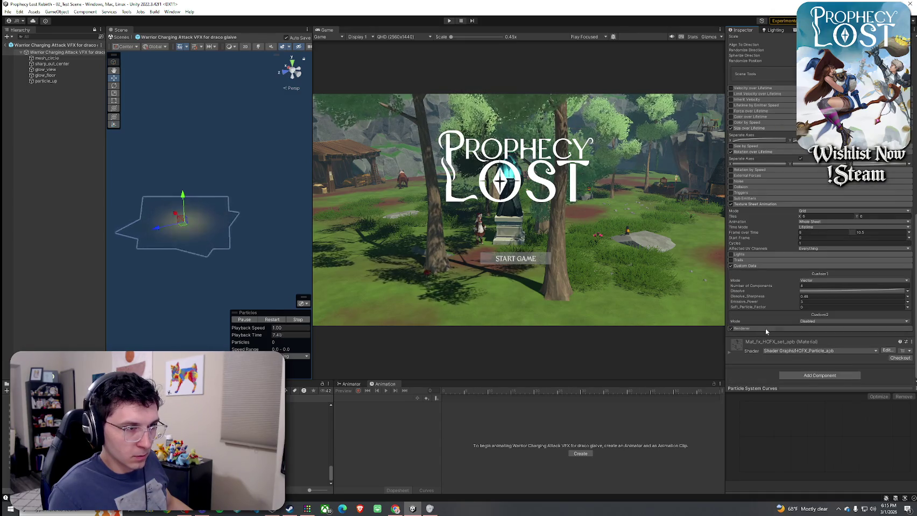
{"action": "left_click", "coordinate": [765, 327]}
{"action": "scroll", "coordinate": [765, 327], "scroll_direction": "down", "scroll_amount": 2}
{"action": "double_click", "coordinate": [831, 244]}
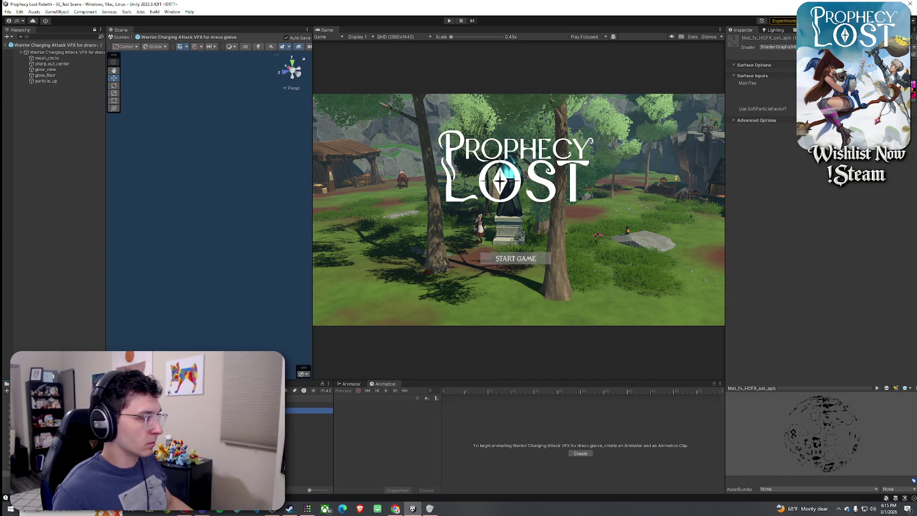
{"action": "left_click", "coordinate": [57, 81]}
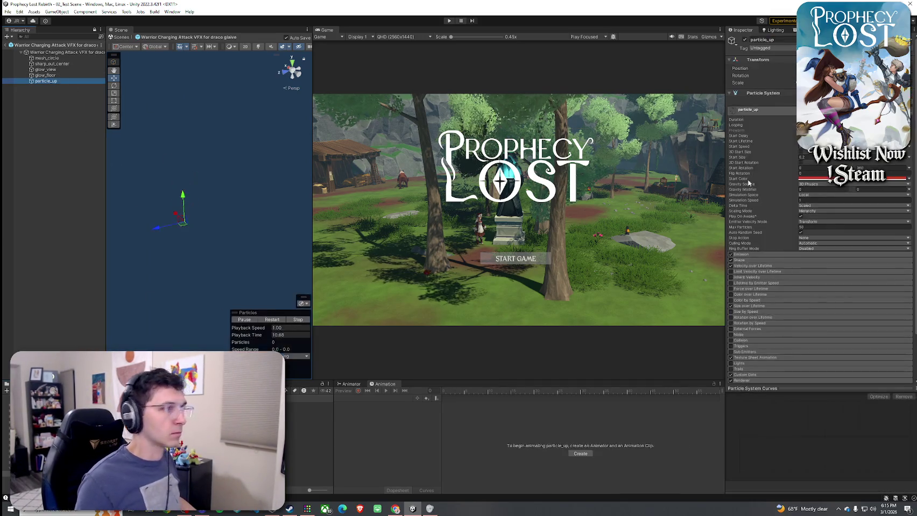
Set the root Warrior Charging Attack VFX start colour to pale yellow D1D4A5 and preview it.
{"action": "left_click", "coordinate": [819, 179]}
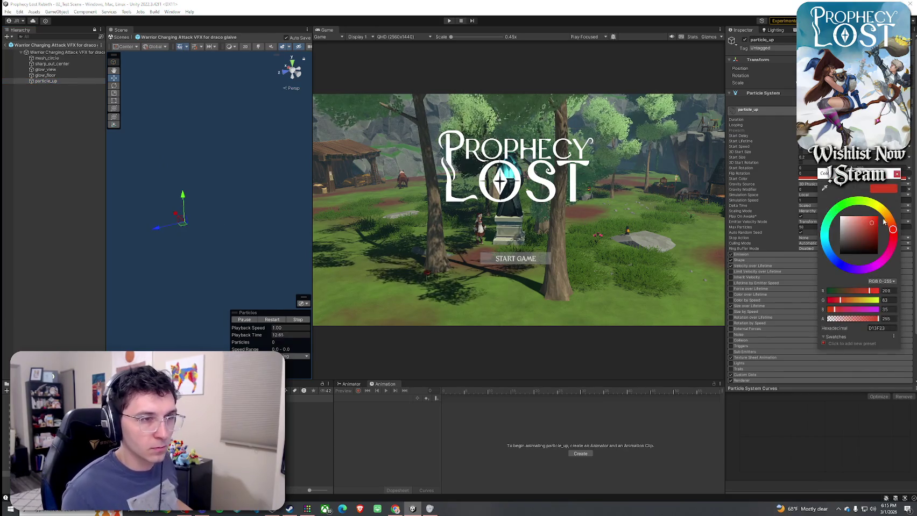
{"action": "left_click", "coordinate": [13, 197]}
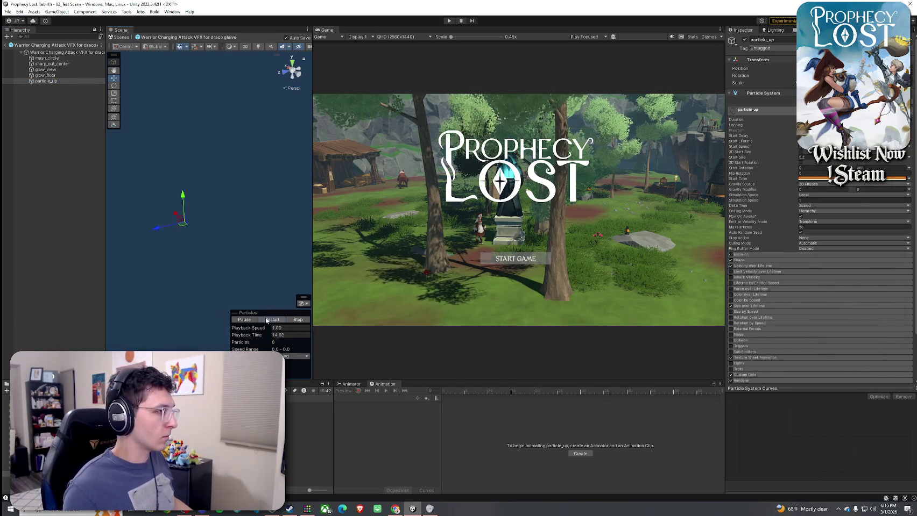
{"action": "left_click", "coordinate": [60, 52]}
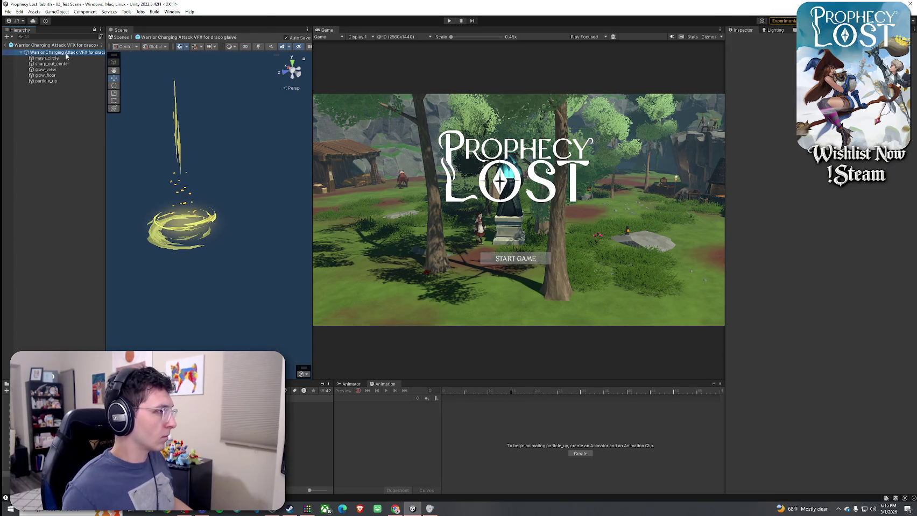
{"action": "left_click", "coordinate": [279, 321]}
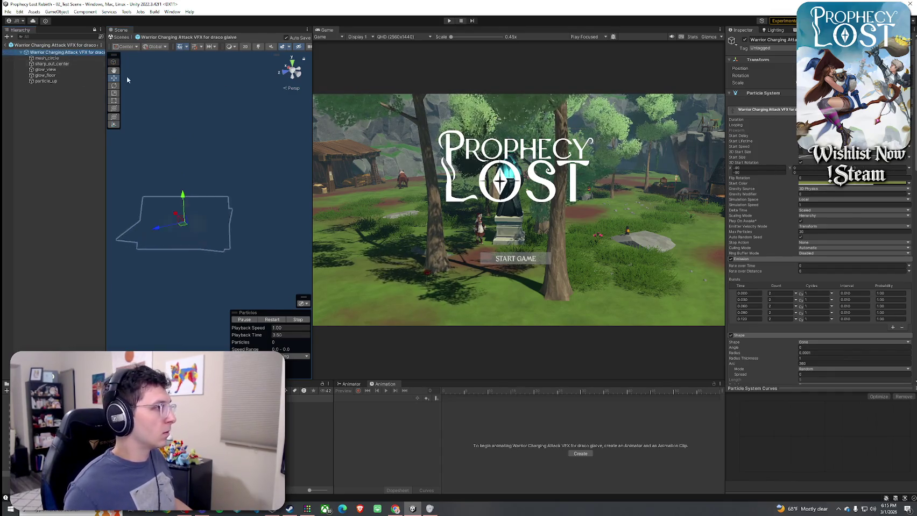
{"action": "left_click", "coordinate": [861, 183]}
{"action": "left_click", "coordinate": [863, 227]}
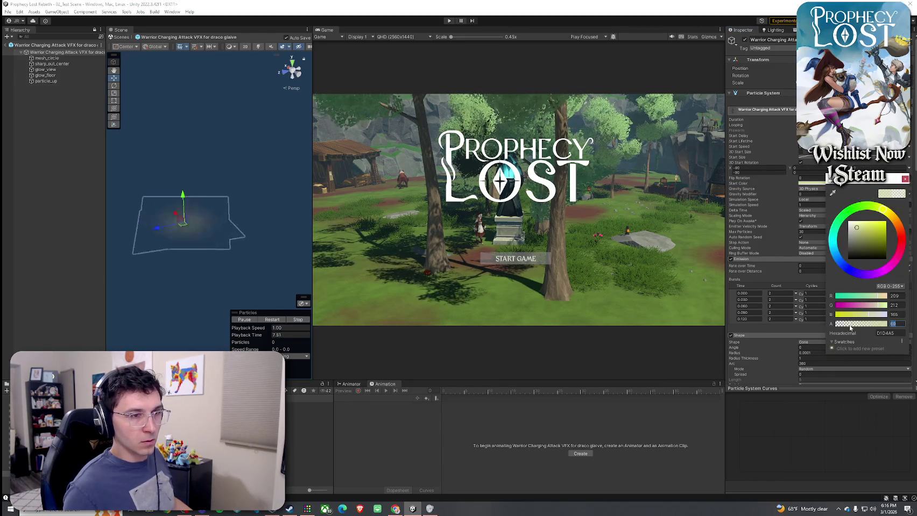
{"action": "left_click", "coordinate": [272, 320]}
{"action": "left_click", "coordinate": [272, 320]}
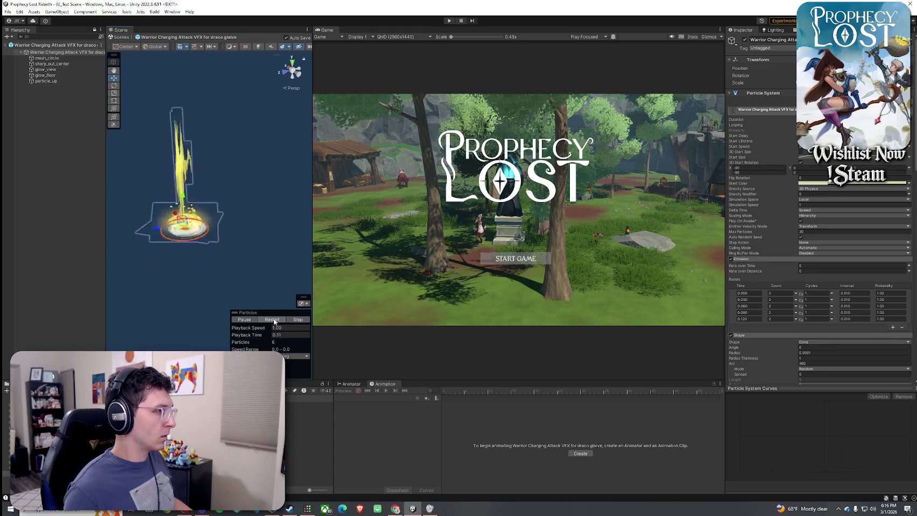
{"action": "left_click", "coordinate": [272, 321]}
{"action": "left_click", "coordinate": [272, 320]}
Edit the mesh_circle particle system's start colour and replay the effect to preview it.
{"action": "left_click", "coordinate": [273, 320]}
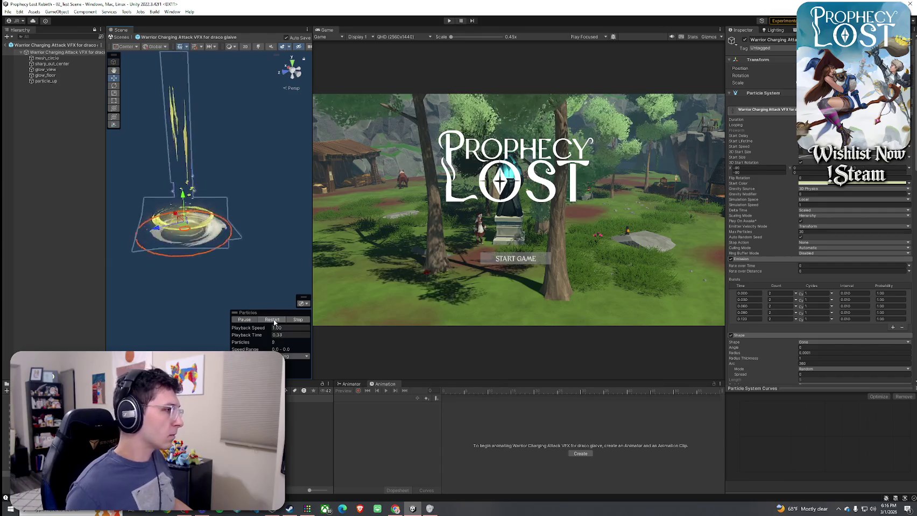
{"action": "left_click", "coordinate": [59, 58]}
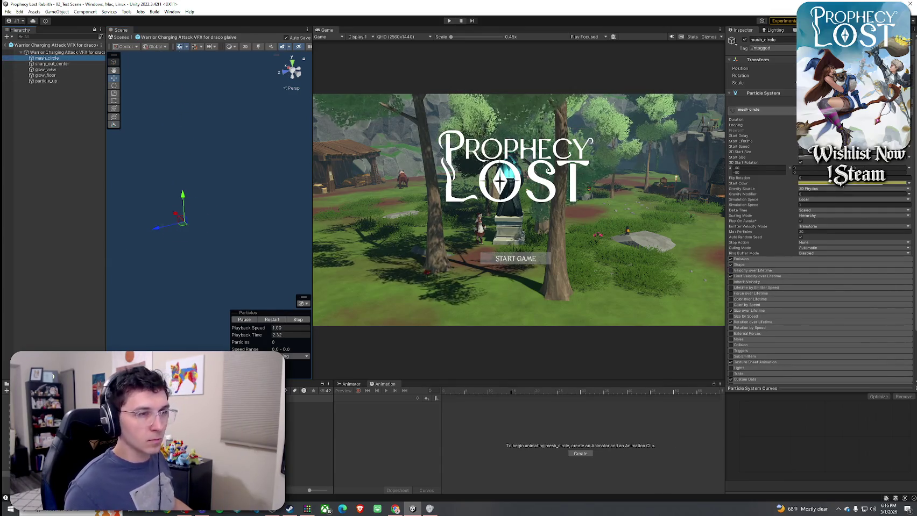
{"action": "left_click", "coordinate": [871, 184]}
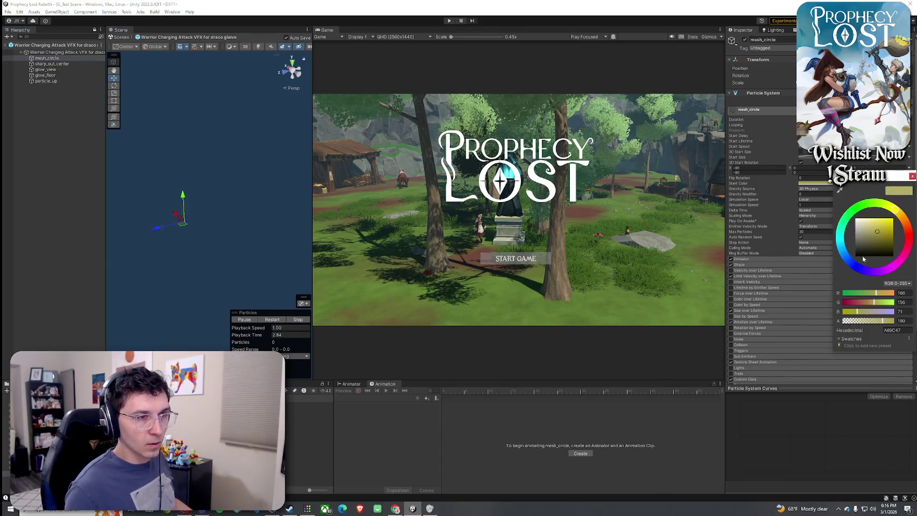
{"action": "left_click", "coordinate": [273, 321]}
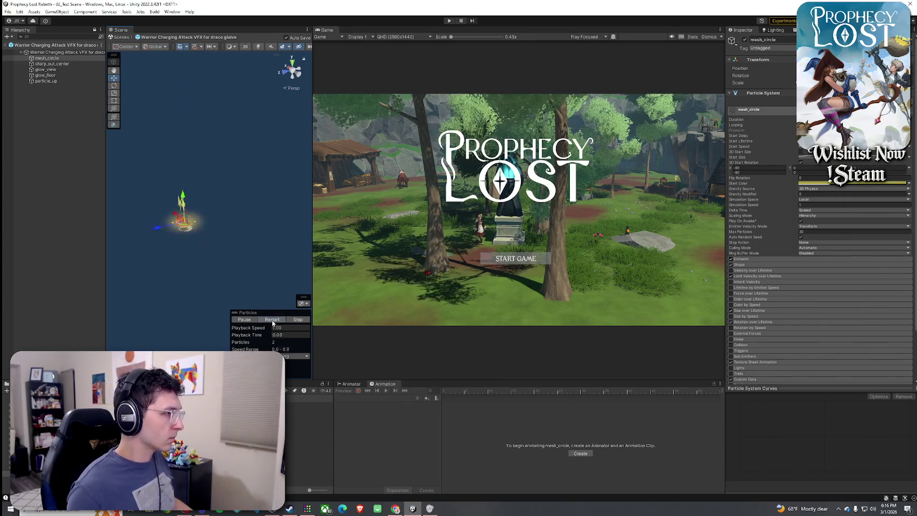
{"action": "left_click", "coordinate": [273, 320]}
{"action": "left_click", "coordinate": [273, 321]}
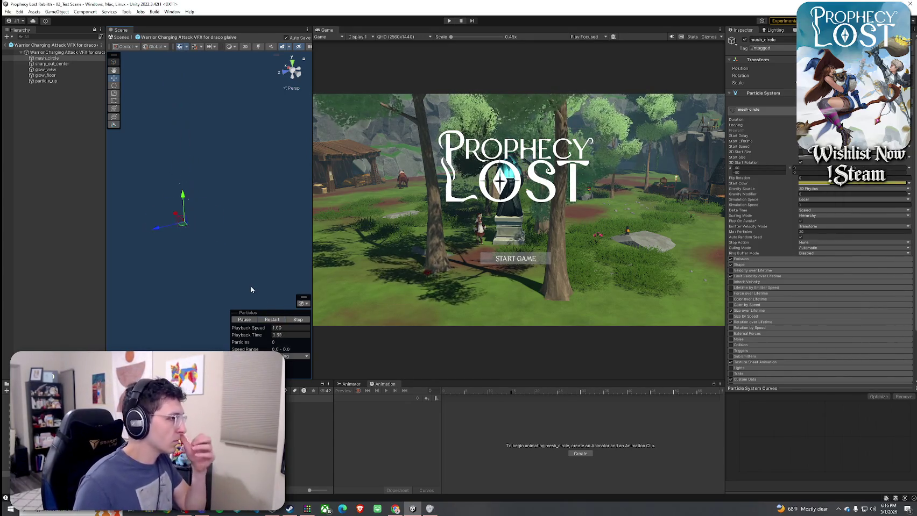
{"action": "left_click", "coordinate": [271, 321]}
{"action": "left_click", "coordinate": [271, 320]}
{"action": "left_click", "coordinate": [270, 321]}
{"action": "left_click", "coordinate": [271, 321]}
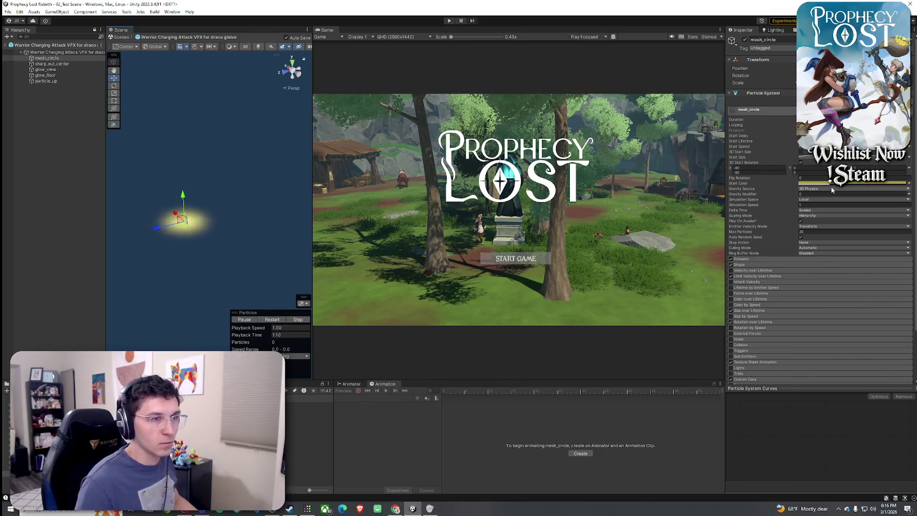
Fine-tune mesh_circle's start colour again, then exit prefab mode back to 02_Test Scene.
{"action": "left_click", "coordinate": [831, 185]}
{"action": "left_click", "coordinate": [271, 320]}
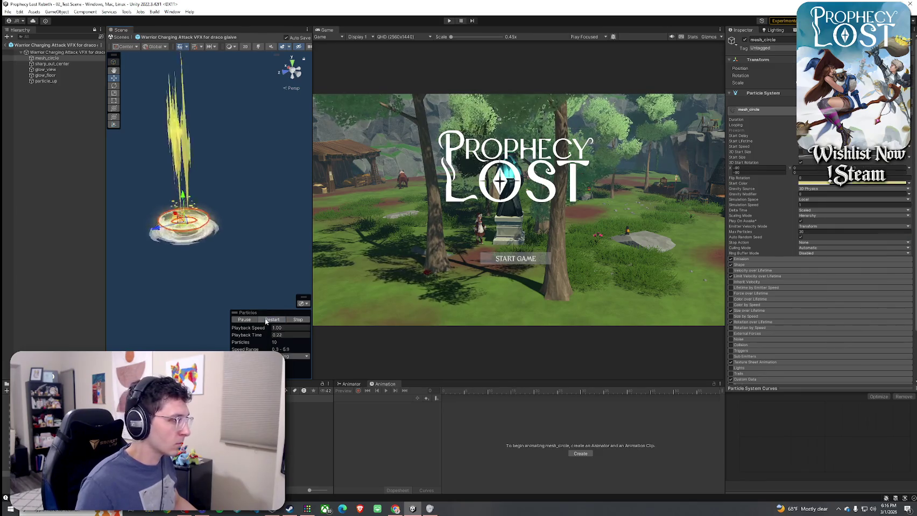
{"action": "left_click", "coordinate": [266, 321]}
{"action": "left_click", "coordinate": [265, 321]}
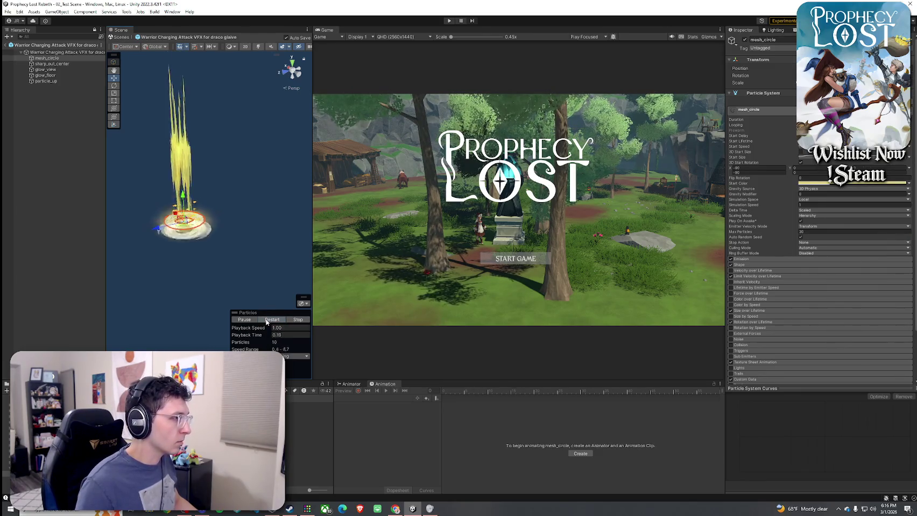
{"action": "left_click", "coordinate": [5, 45]}
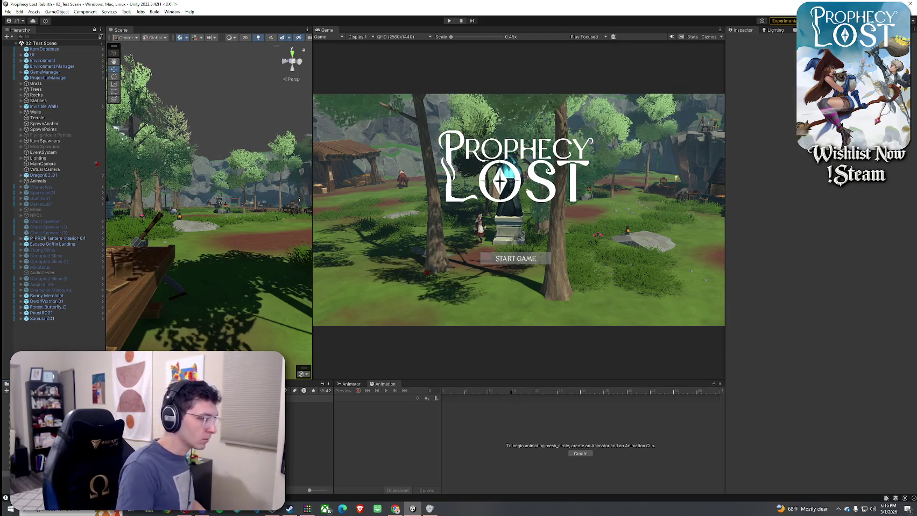
Assign the Warrior Charging Attack VFX as the Draco Glaive's Weapon Start Charging Swing VFX Prefab.
{"action": "left_click", "coordinate": [297, 411]}
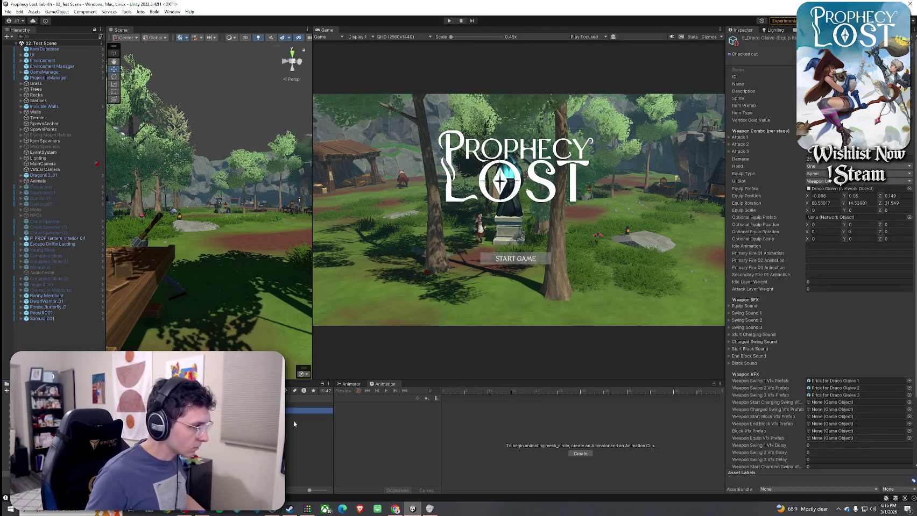
{"action": "scroll", "coordinate": [861, 349], "scroll_direction": "down", "scroll_amount": 3}
{"action": "left_click", "coordinate": [909, 333]}
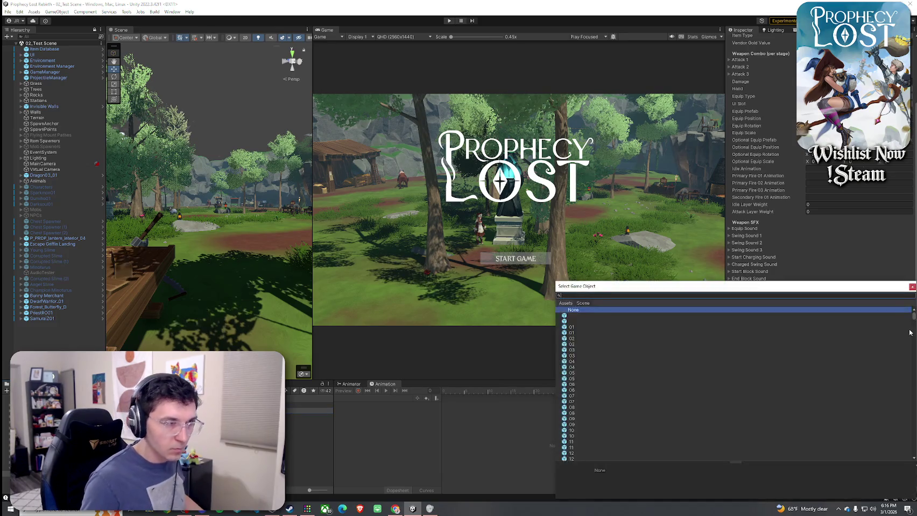
{"action": "type", "text": "dr"}
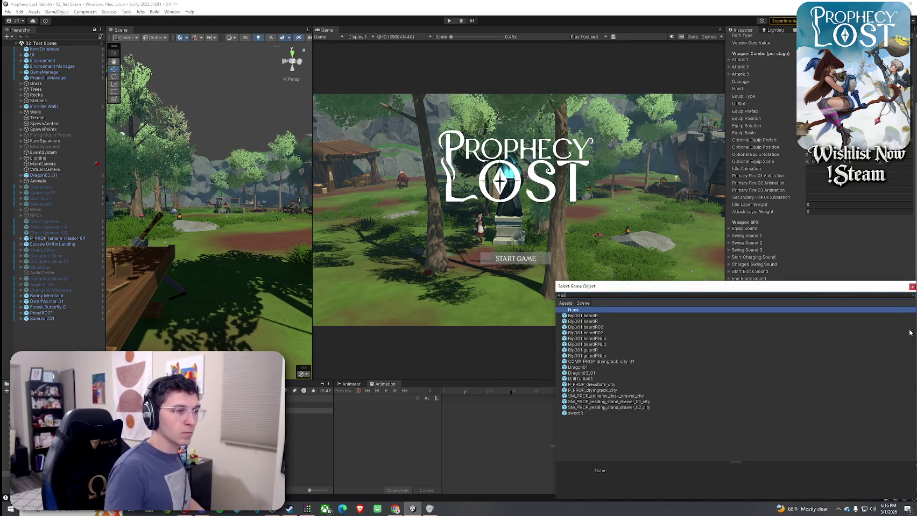
{"action": "left_click", "coordinate": [568, 303]}
{"action": "type", "text": "a"}
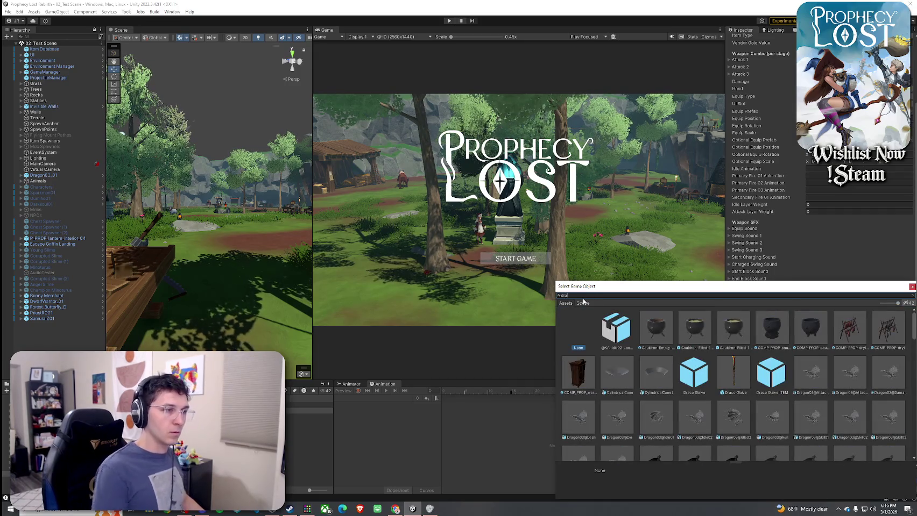
{"action": "type", "text": "co glaive"}
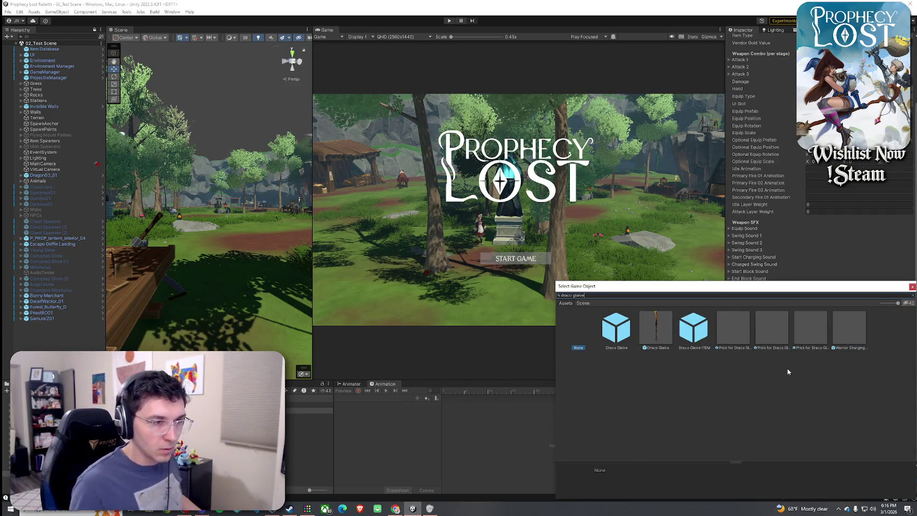
{"action": "left_click", "coordinate": [850, 332]}
{"action": "double_click", "coordinate": [850, 332]}
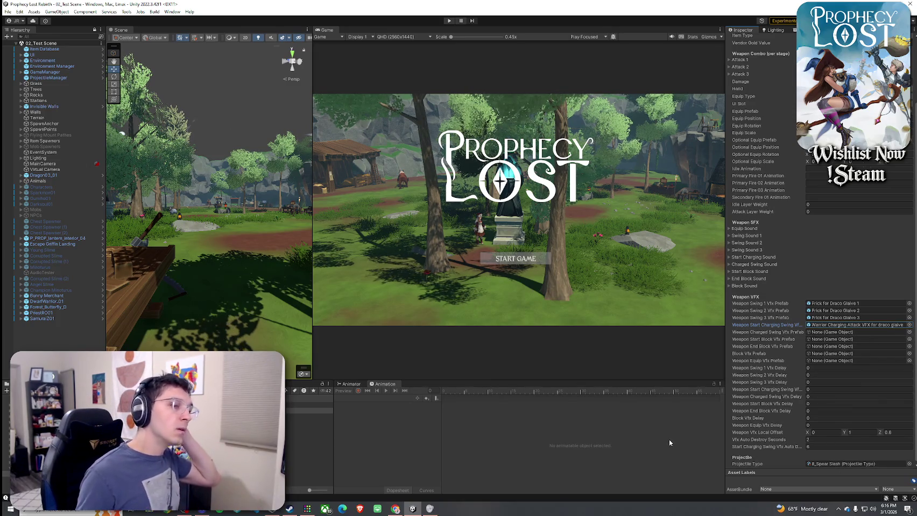
Duplicate the 8_Spear Slash projectile asset and name the copy 9_Big Spear Slash.
{"action": "left_click", "coordinate": [840, 464]}
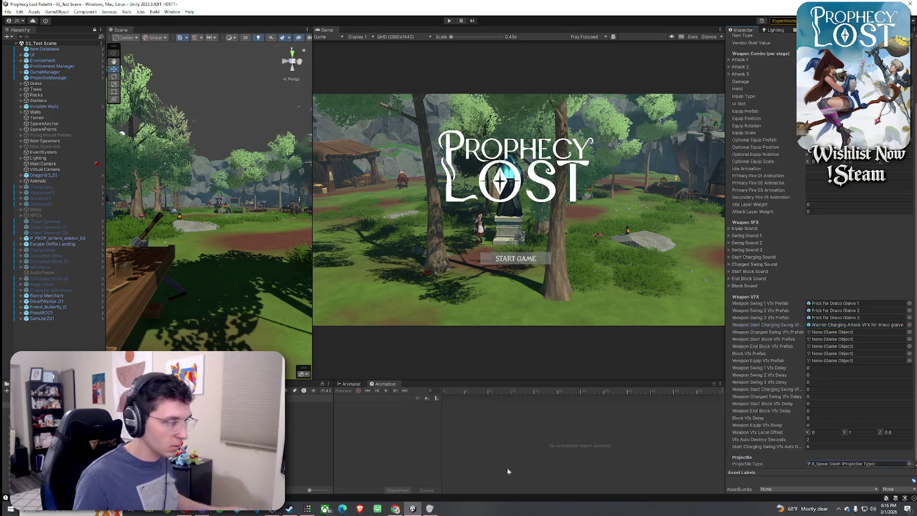
{"action": "double_click", "coordinate": [839, 464]}
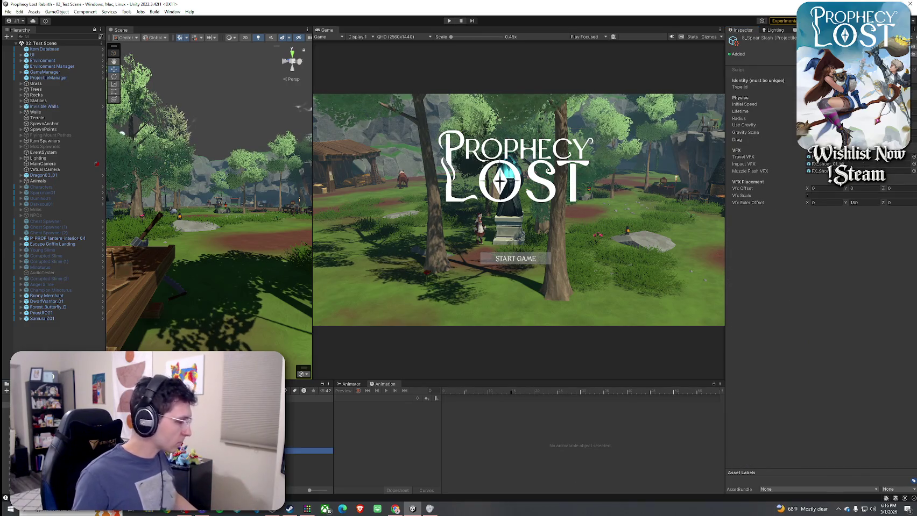
{"action": "key", "text": "ctrl+d"}
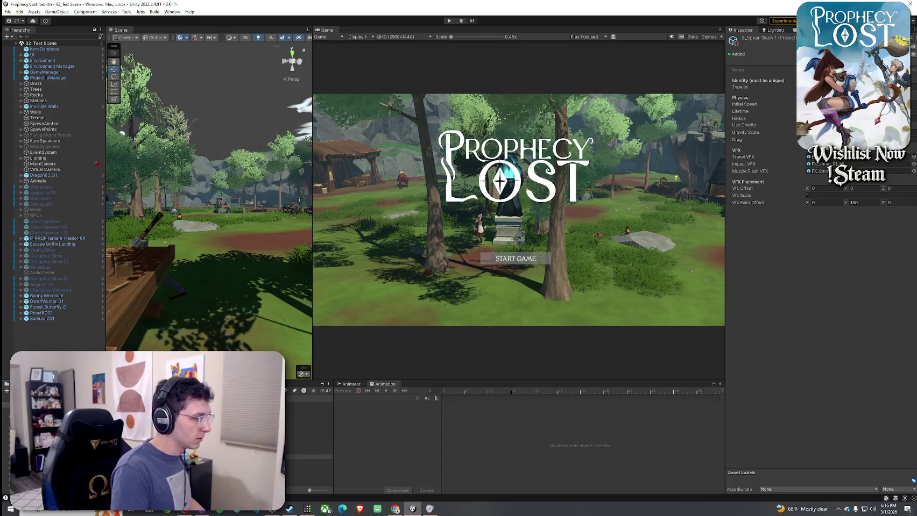
{"action": "key", "text": "Return"}
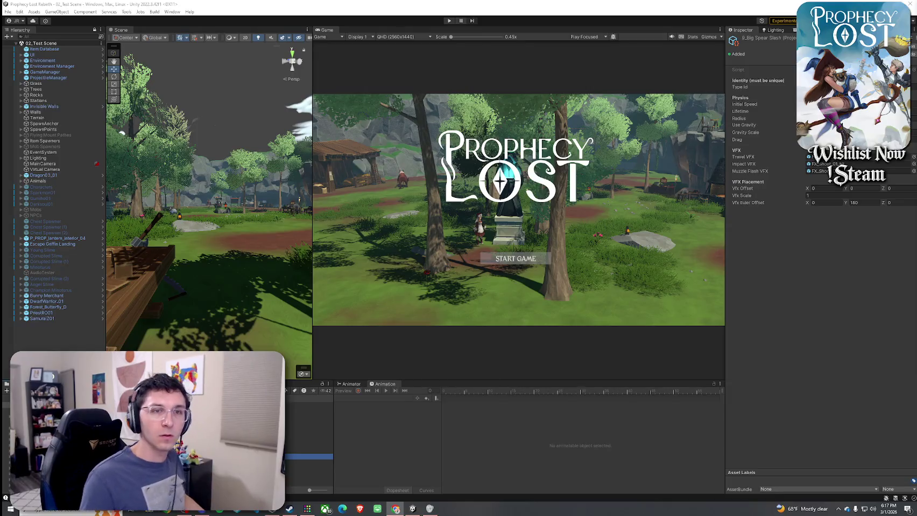
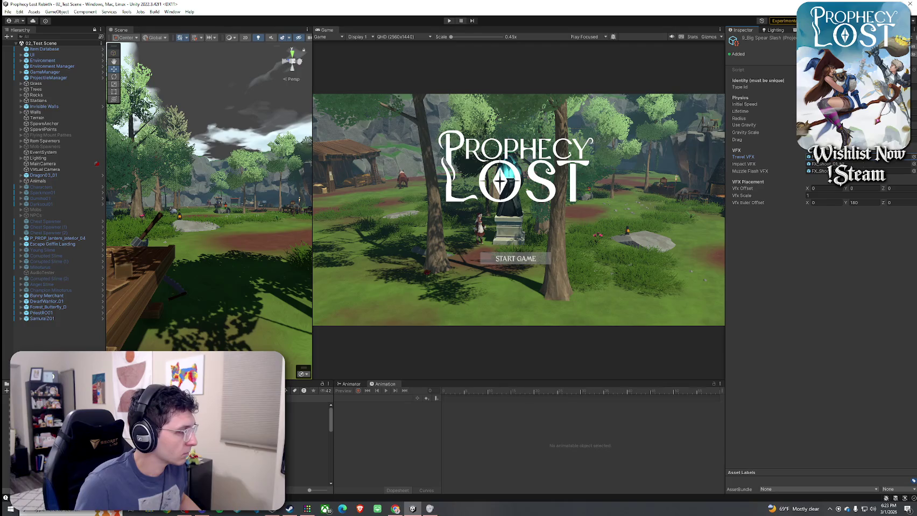
Preview the FX_Shoot_01 and FX_Shoot_15_hit effects, then open FX_Shoot_15_projectile and FX_Shoot_14_projectile 1.
{"action": "left_click", "coordinate": [307, 423]}
{"action": "scroll", "coordinate": [308, 435], "scroll_direction": "down", "scroll_amount": 6}
{"action": "left_click", "coordinate": [307, 465]}
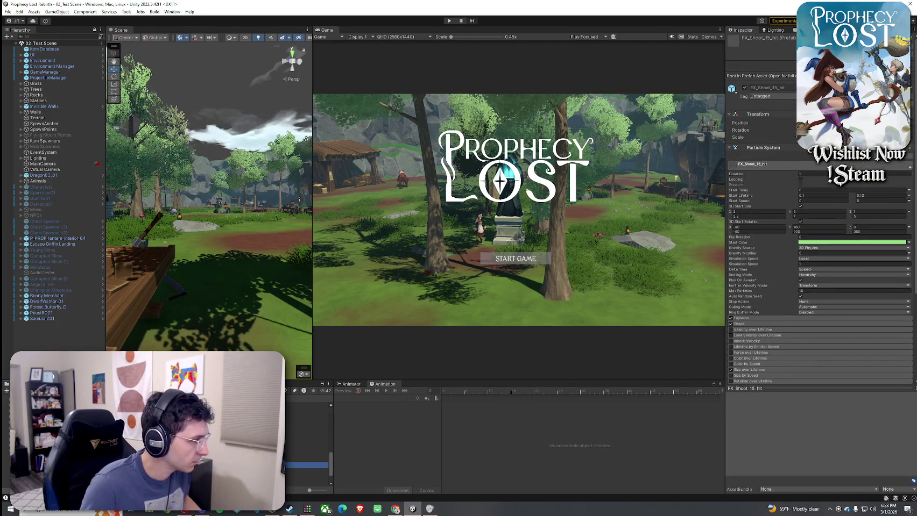
{"action": "double_click", "coordinate": [307, 478]}
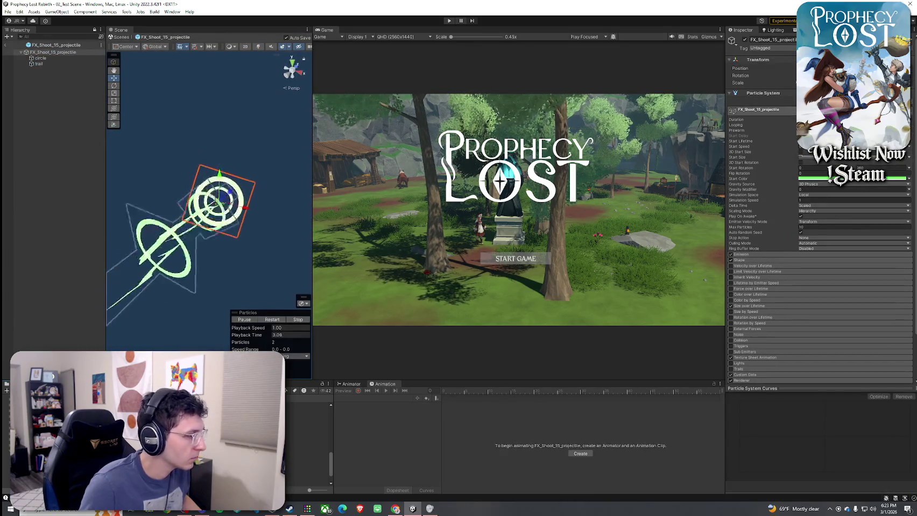
{"action": "double_click", "coordinate": [307, 468]}
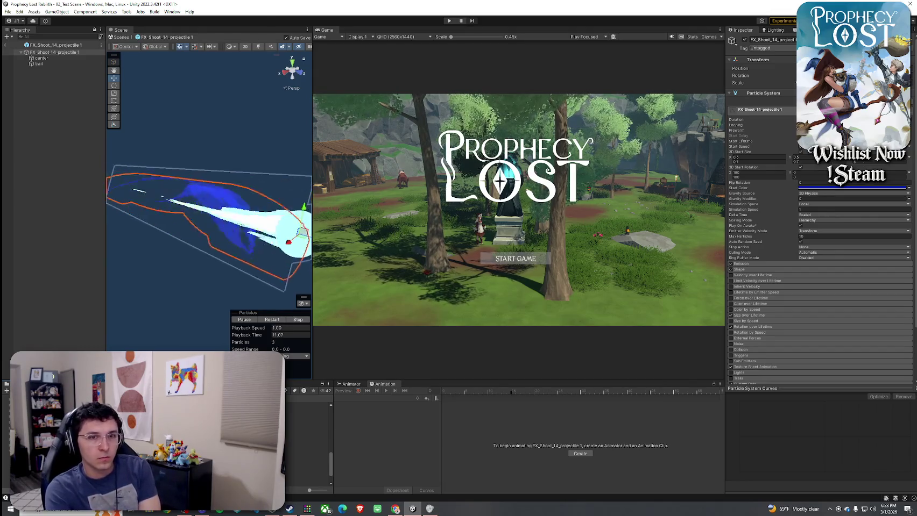
{"action": "key", "text": "alt+Tab"}
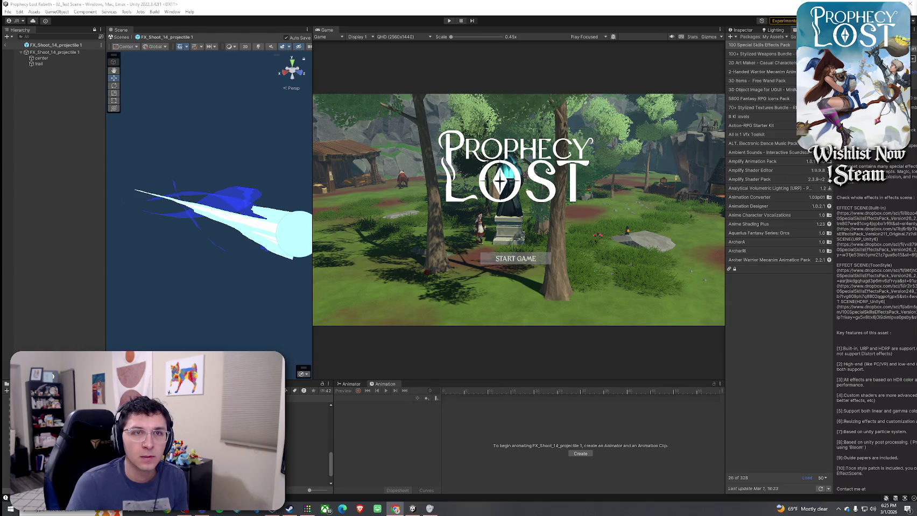
Widen the Package Manager list, show all owned packages, and select 8 Ki levels to import.
{"action": "left_click", "coordinate": [759, 44]}
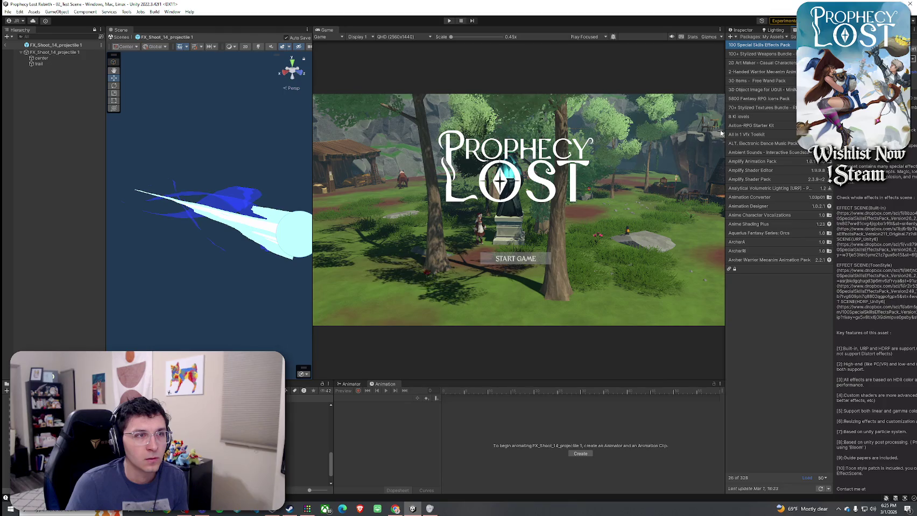
{"action": "left_click_drag", "start_coordinate": [725, 133], "coordinate": [652, 131]}
{"action": "key", "text": "alt+Tab"}
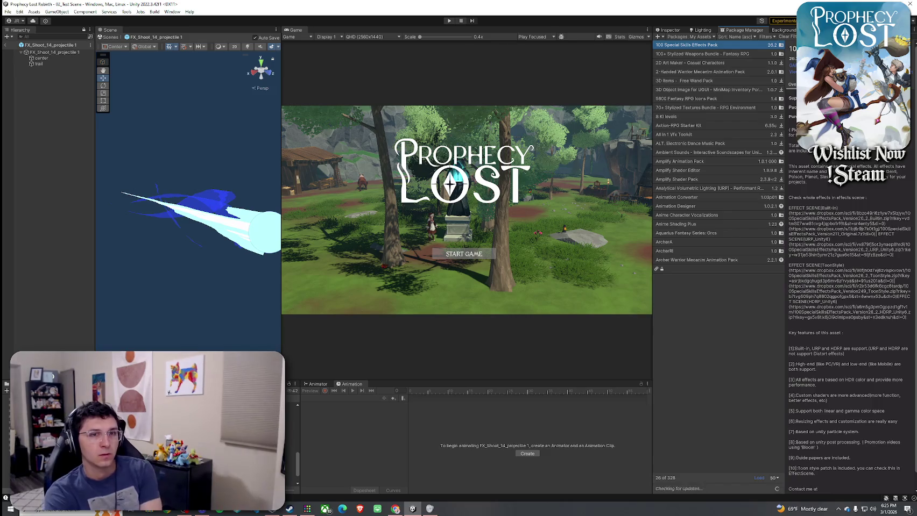
{"action": "key", "text": "alt+Tab"}
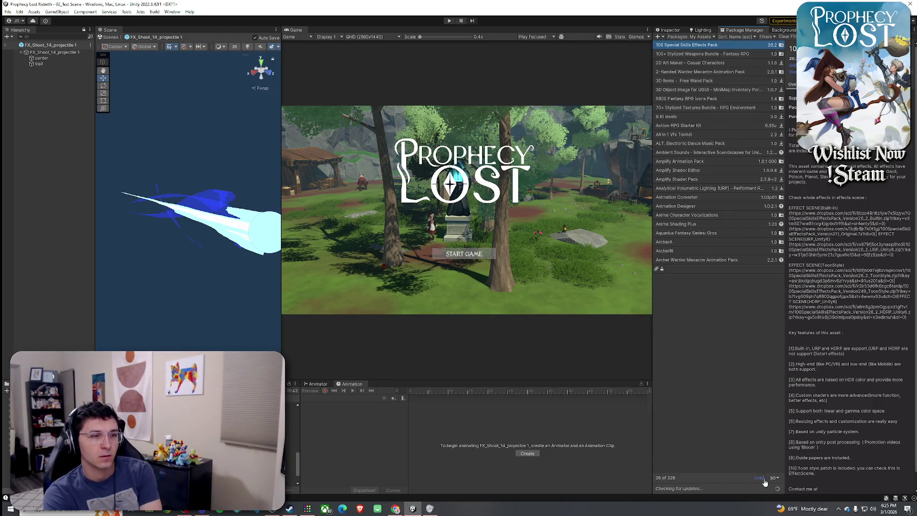
{"action": "left_click", "coordinate": [775, 478]}
{"action": "left_click", "coordinate": [772, 473]}
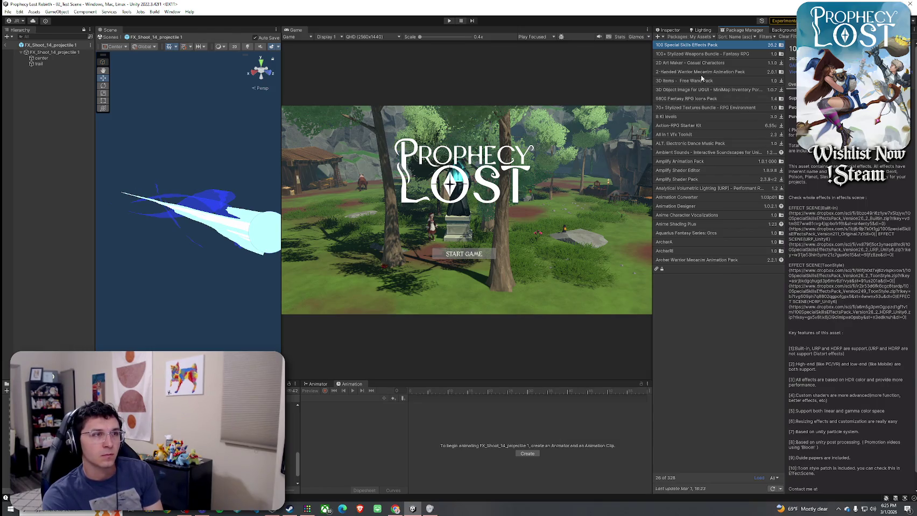
{"action": "left_click", "coordinate": [682, 115]}
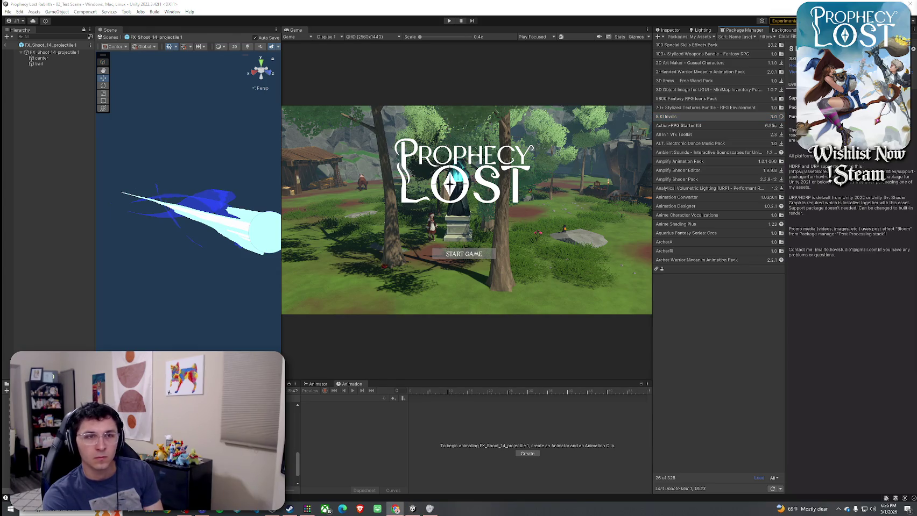
{"action": "key", "text": "alt+Tab"}
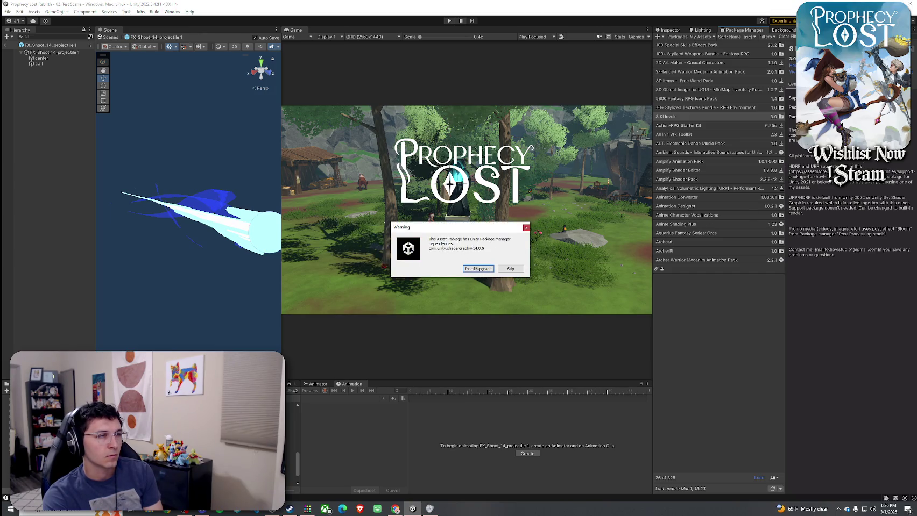
Install the shadergraph dependency and collapse the 8 Ki levels and other packs' folders in the import list.
{"action": "left_click", "coordinate": [478, 269]}
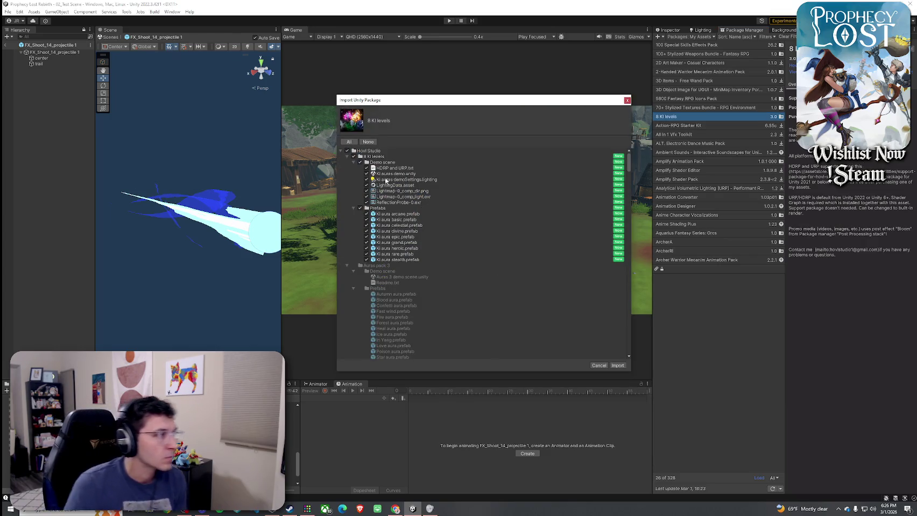
{"action": "left_click", "coordinate": [353, 162]}
{"action": "left_click", "coordinate": [354, 168]}
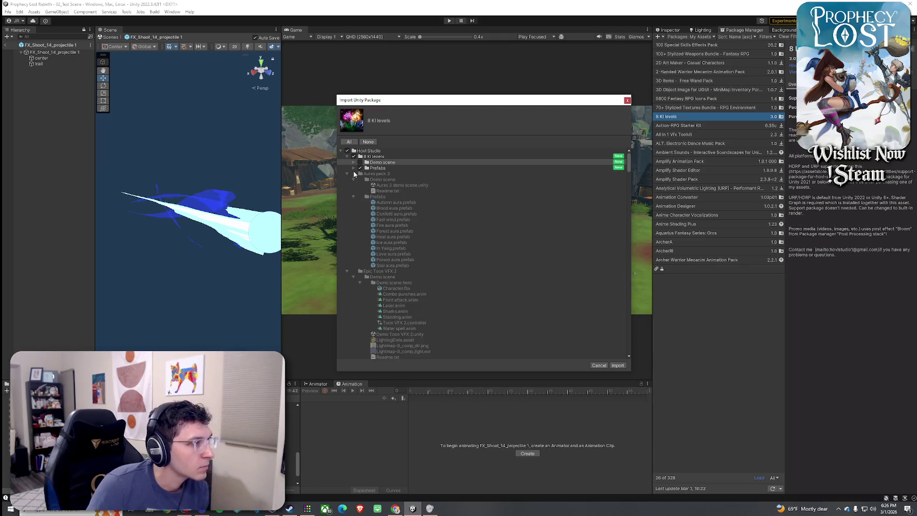
{"action": "left_click", "coordinate": [347, 174]}
{"action": "left_click", "coordinate": [347, 179]}
{"action": "left_click", "coordinate": [347, 185]}
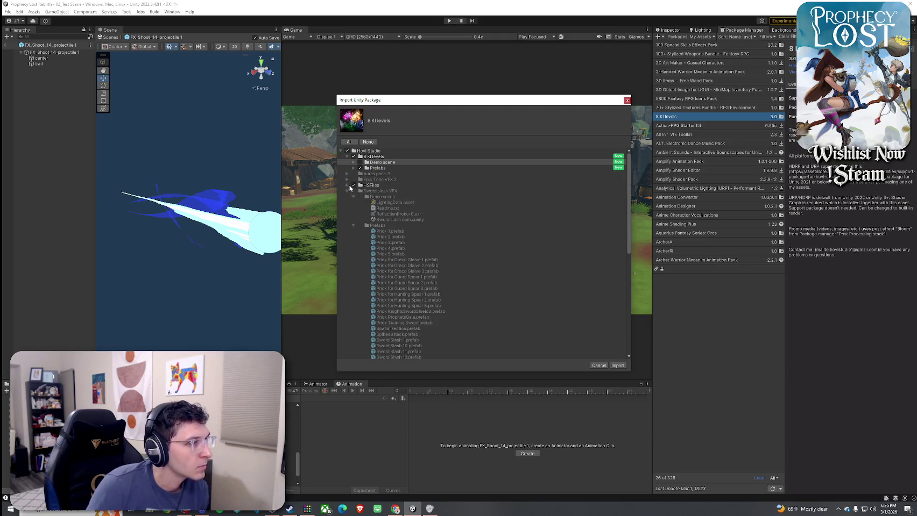
Review and collapse the HSFiles and Sword slash VFX folders, then import the package files.
{"action": "double_click", "coordinate": [349, 186]}
{"action": "left_click", "coordinate": [353, 191]}
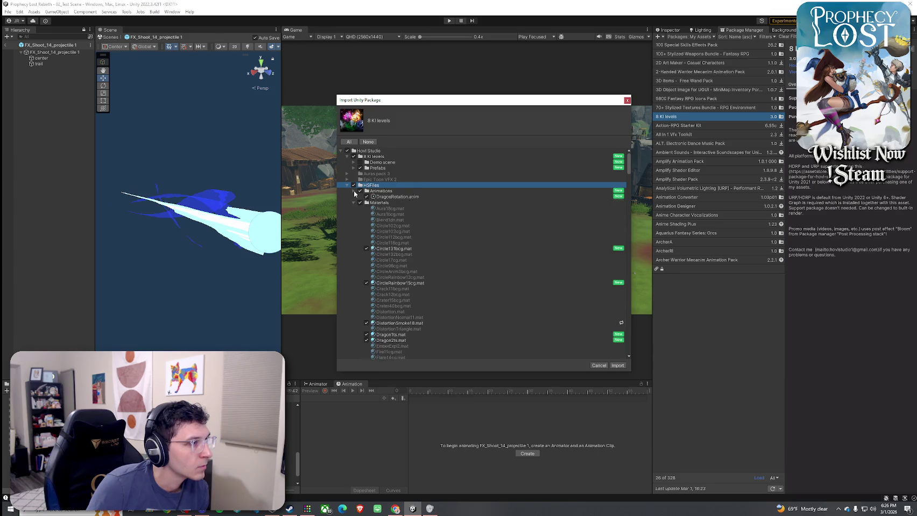
{"action": "left_click", "coordinate": [354, 197]}
{"action": "left_click", "coordinate": [354, 202]}
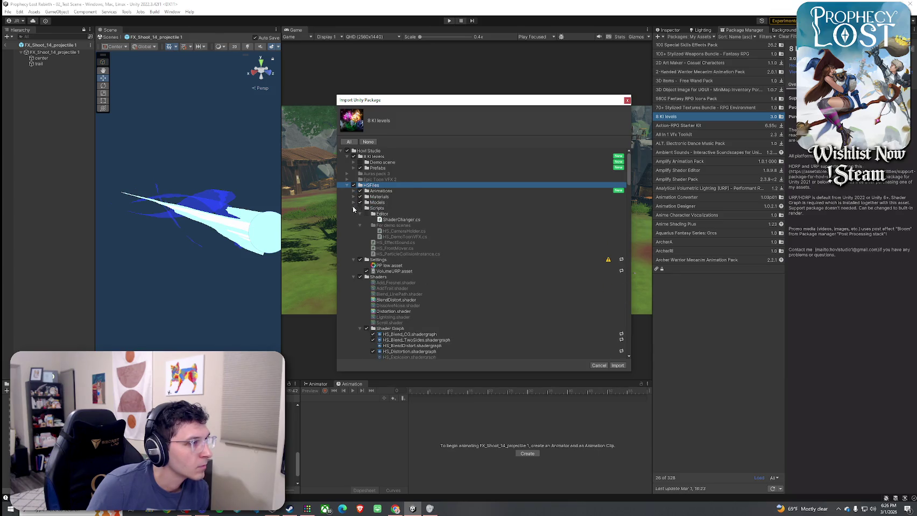
{"action": "left_click", "coordinate": [353, 208]}
{"action": "left_click", "coordinate": [353, 214]}
{"action": "left_click", "coordinate": [353, 220]}
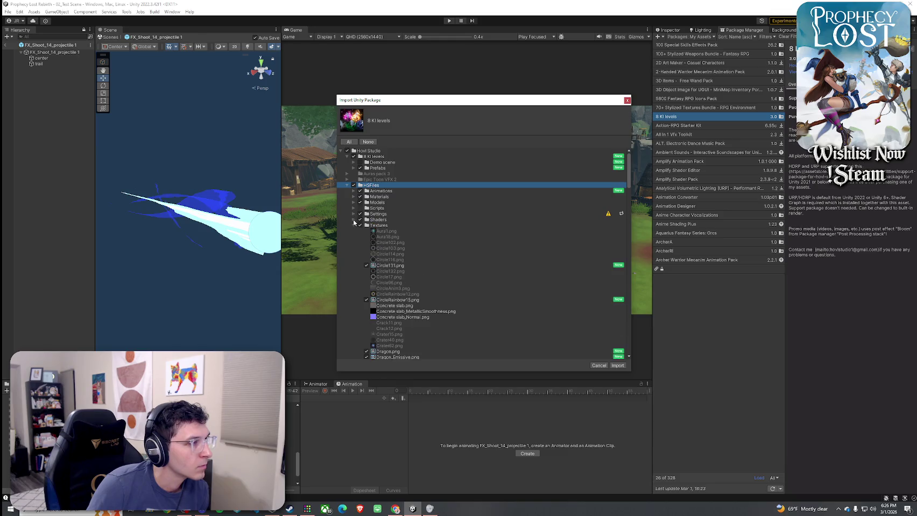
{"action": "left_click", "coordinate": [354, 226]}
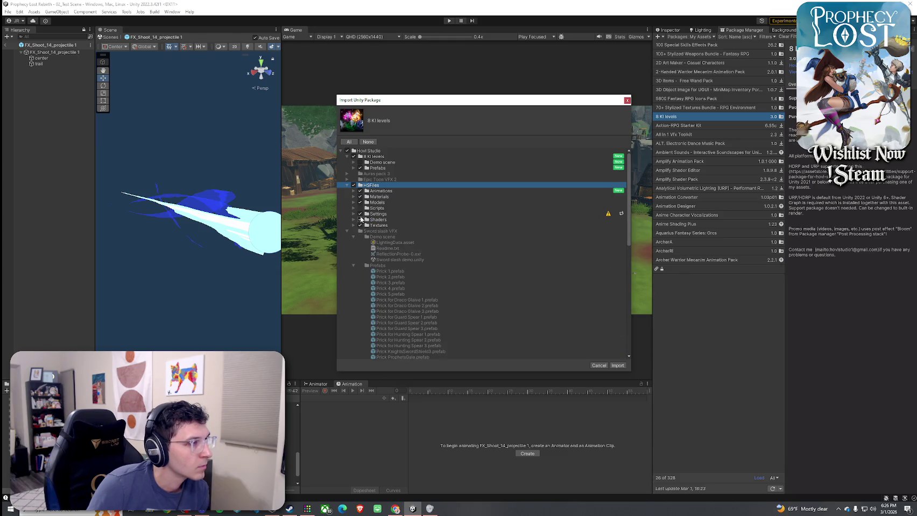
{"action": "left_click", "coordinate": [347, 185]}
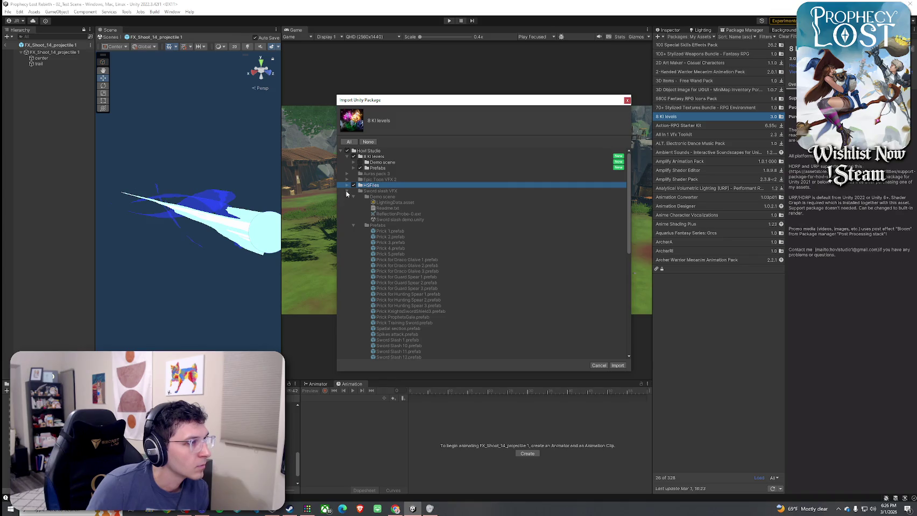
{"action": "left_click", "coordinate": [347, 191]}
{"action": "left_click", "coordinate": [616, 366]}
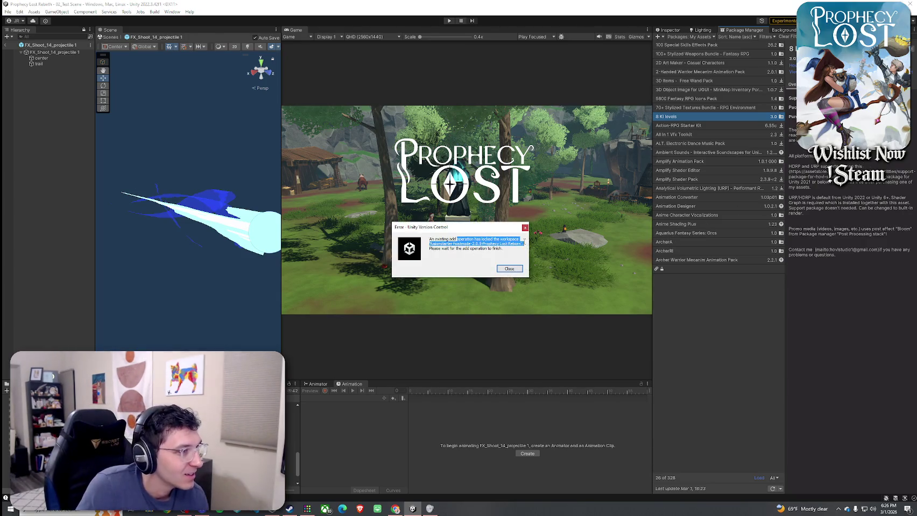
Close the Version Control error and exit prefab mode back to the scene.
{"action": "left_click", "coordinate": [509, 269]}
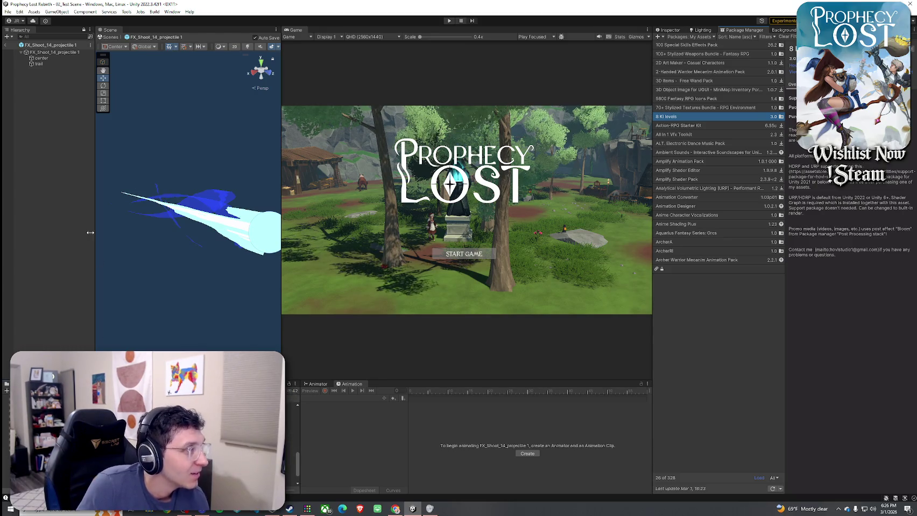
{"action": "left_click", "coordinate": [5, 44]}
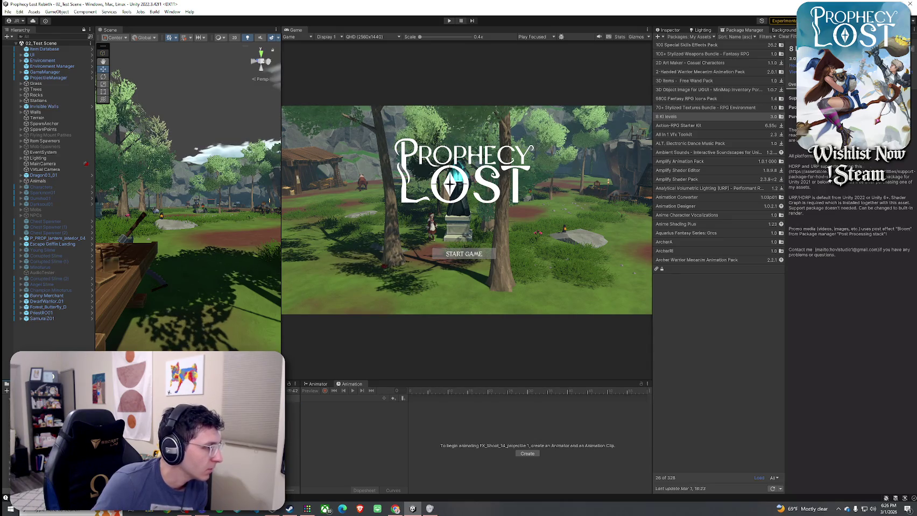
Open the Ki aura stealth, rare and heroic prefabs in turn, framing the heroic effect.
{"action": "key", "text": "Return"}
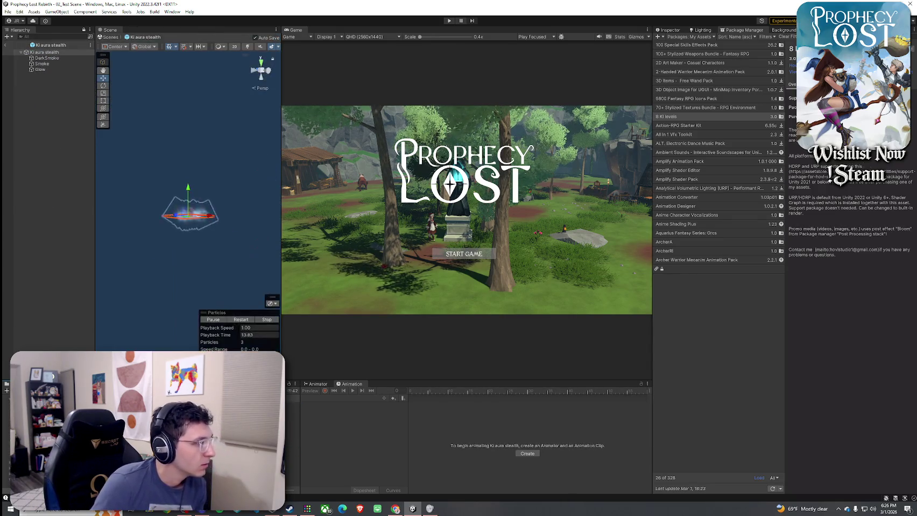
{"action": "key", "text": "Up"}
{"action": "key", "text": "Return"}
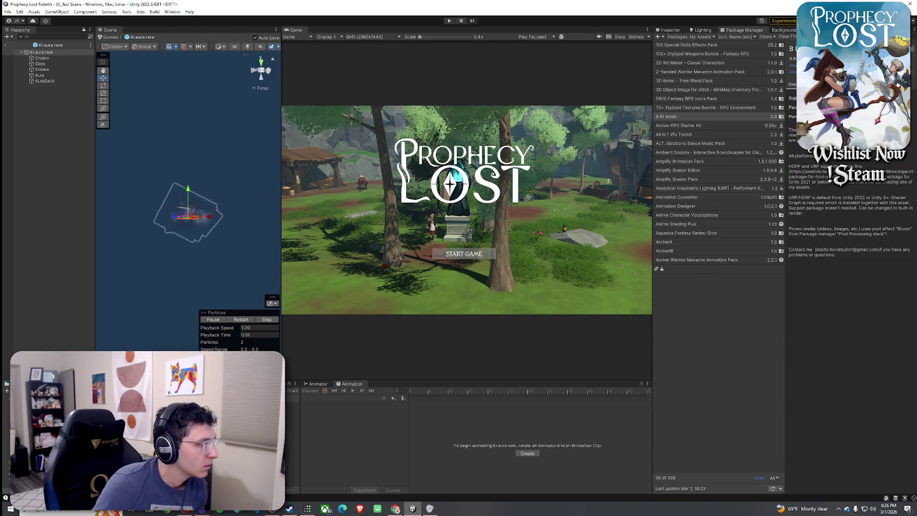
{"action": "key", "text": "Up"}
{"action": "key", "text": "Return"}
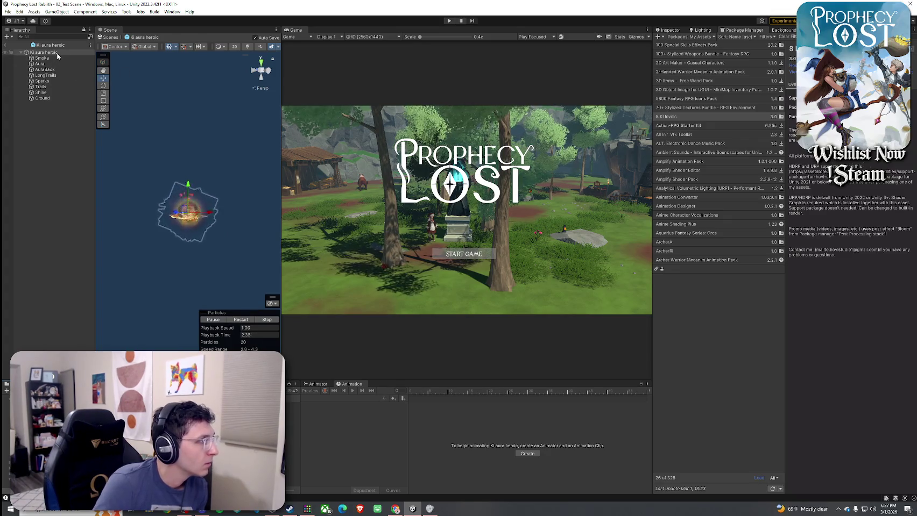
{"action": "double_click", "coordinate": [43, 52]}
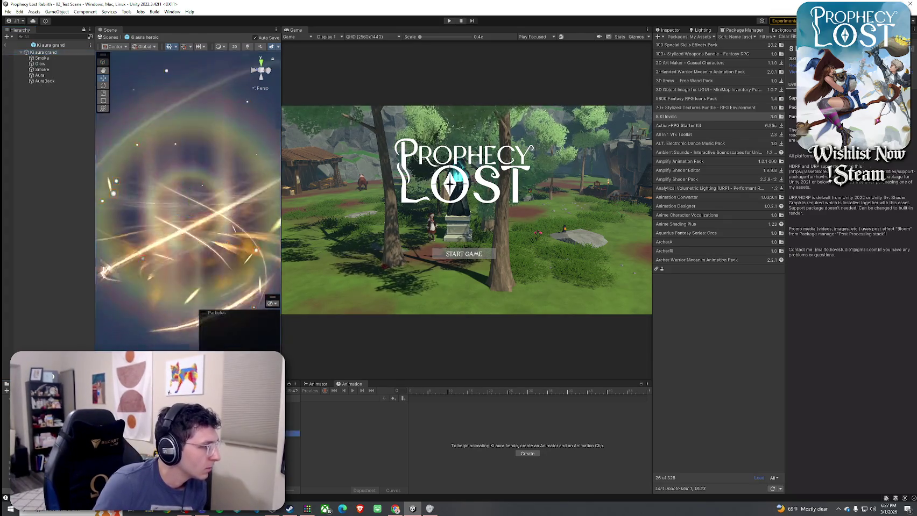
Step through Ki aura grand and epic to Ki aura divine, framing and orbiting to show the dragon.
{"action": "key", "text": "Up"}
{"action": "key", "text": "Return"}
{"action": "key", "text": "Up"}
{"action": "key", "text": "Return"}
{"action": "key", "text": "Up"}
{"action": "key", "text": "Return"}
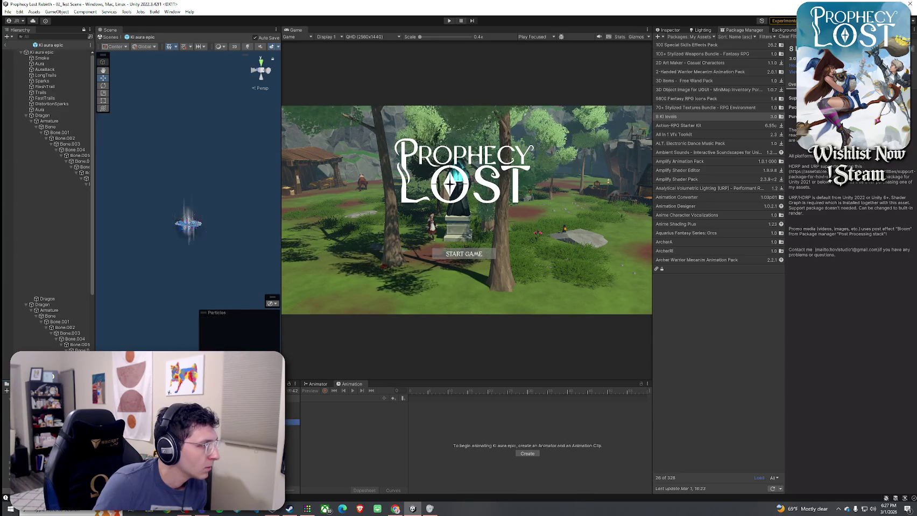
{"action": "double_click", "coordinate": [43, 53]}
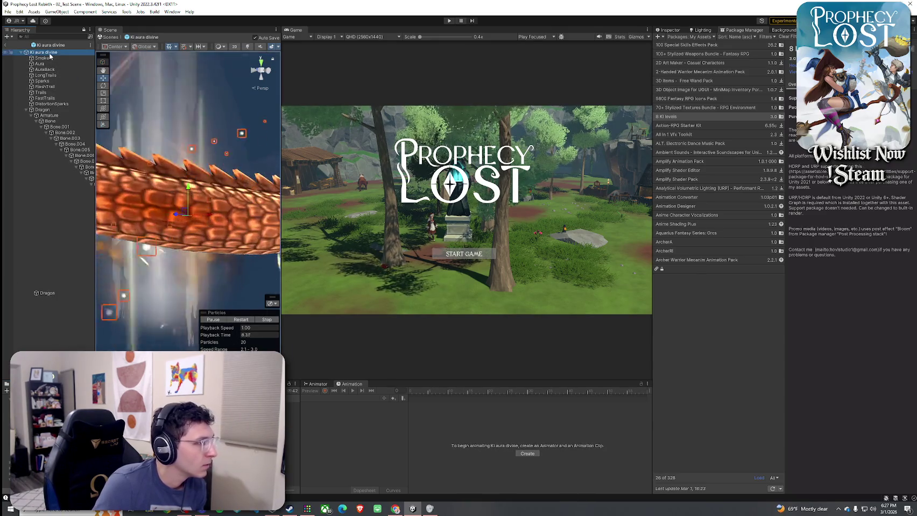
{"action": "mouse_move", "coordinate": [178, 230]}
{"action": "left_mouse_down"}
{"action": "mouse_move", "coordinate": [315, 293]}
{"action": "mouse_move", "coordinate": [371, 290]}
{"action": "left_mouse_up"}
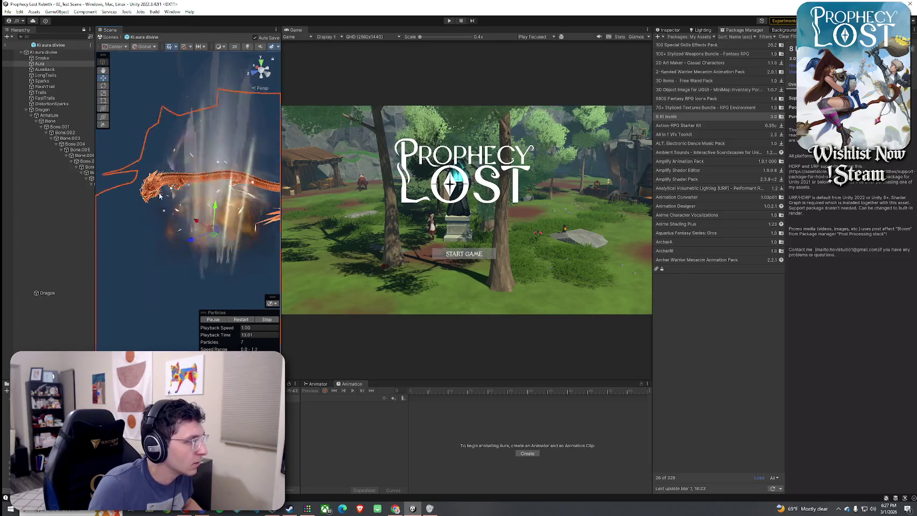
Select the Dragon and play its rotation animation with Preview enabled.
{"action": "left_click", "coordinate": [39, 64]}
{"action": "left_click", "coordinate": [31, 109]}
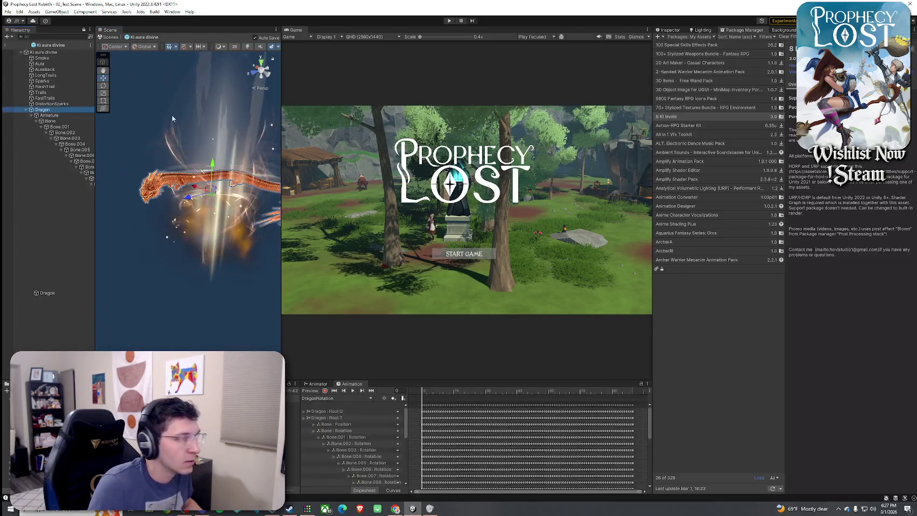
{"action": "left_click", "coordinate": [670, 30]}
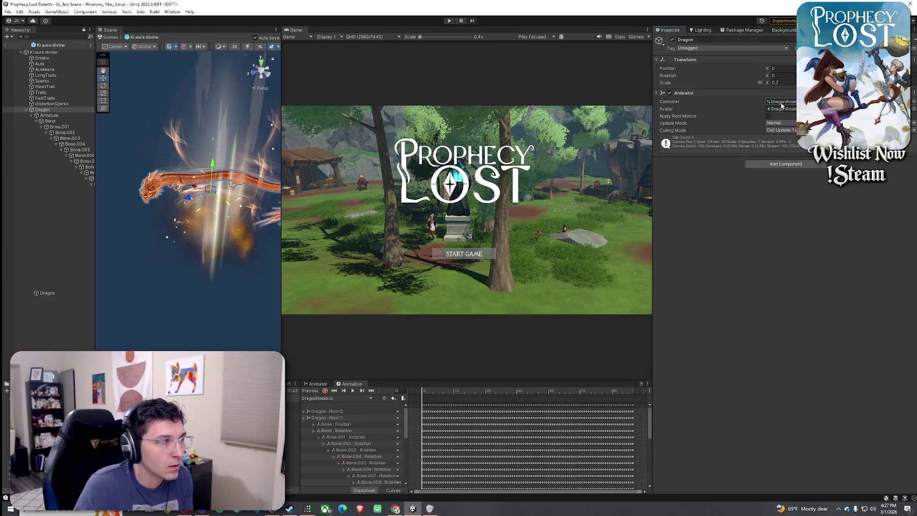
{"action": "left_click", "coordinate": [311, 392]}
{"action": "left_click", "coordinate": [353, 391]}
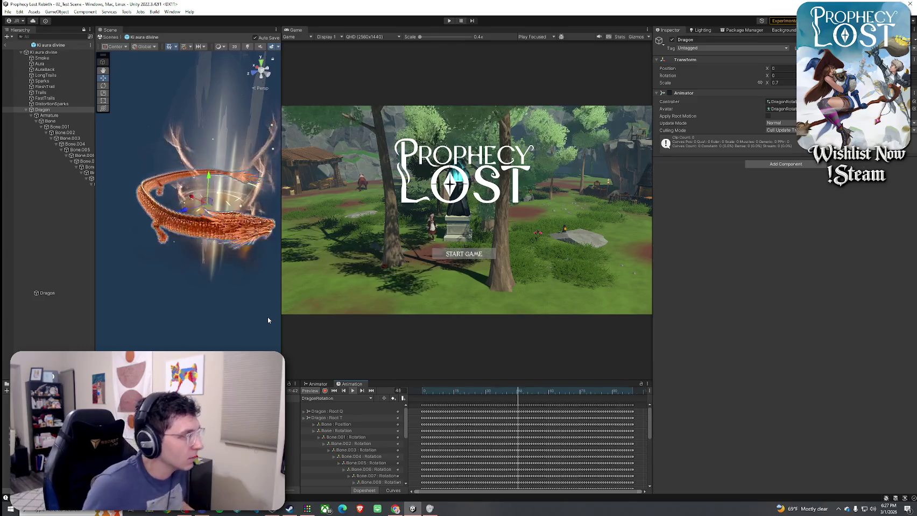
Orbit around the dragon and select its mesh to expand the Dragon2fs material properties.
{"action": "left_click", "coordinate": [27, 111]}
{"action": "mouse_move", "coordinate": [178, 161]}
{"action": "left_mouse_down"}
{"action": "mouse_move", "coordinate": [218, 167]}
{"action": "mouse_move", "coordinate": [116, 142]}
{"action": "left_mouse_up"}
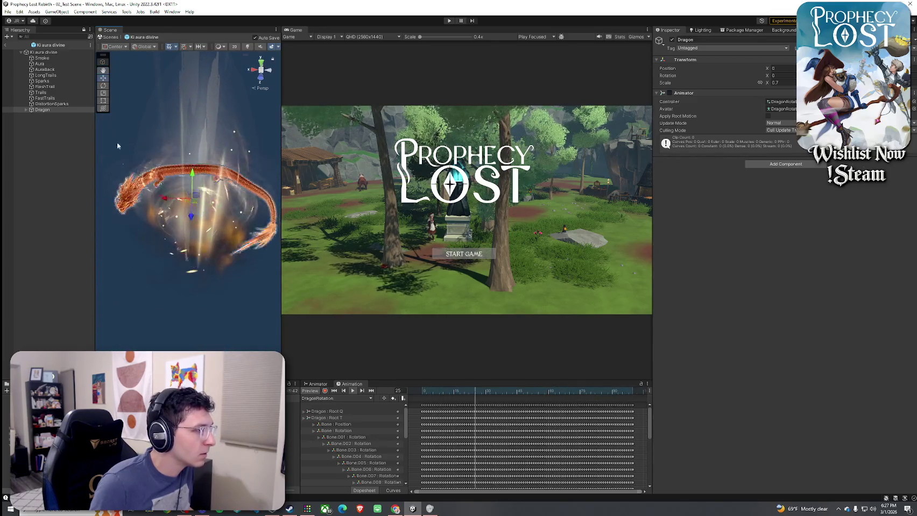
{"action": "left_click", "coordinate": [25, 109], "text": "alt"}
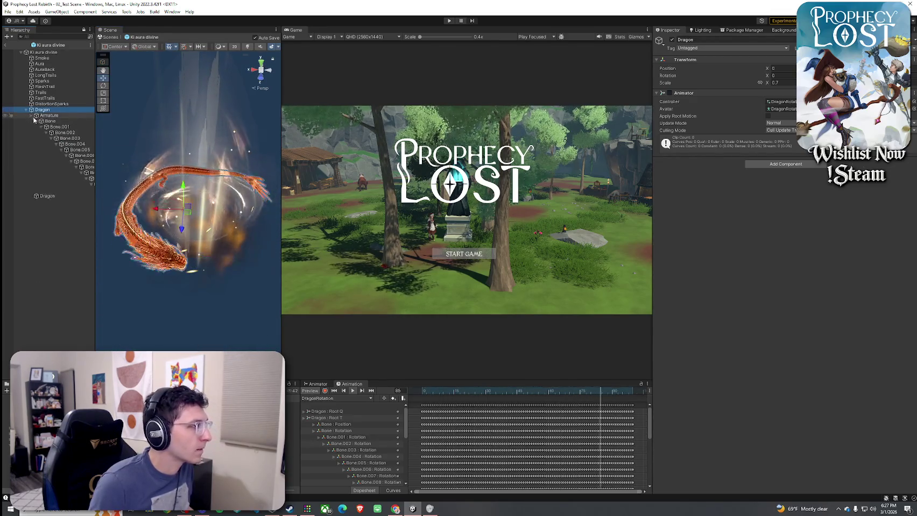
{"action": "left_click", "coordinate": [30, 115]}
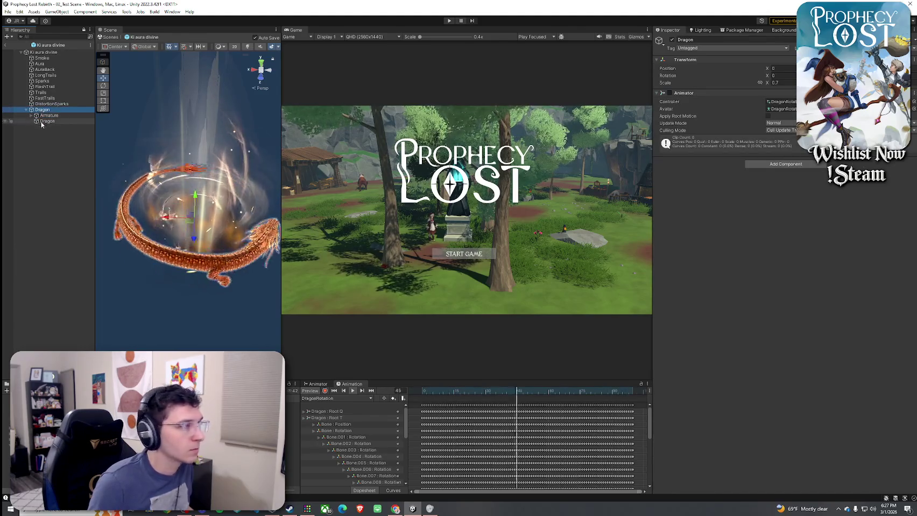
{"action": "left_click", "coordinate": [42, 122]}
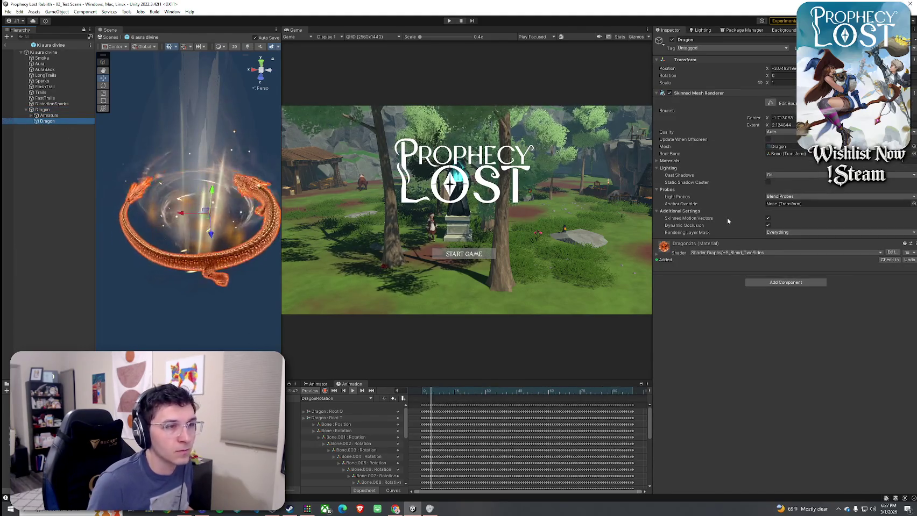
{"action": "left_click", "coordinate": [737, 259]}
Set the dragon material's Front Faces Color to dark orange DB5100 with alpha 141.
{"action": "scroll", "coordinate": [780, 323], "scroll_direction": "down", "scroll_amount": 2}
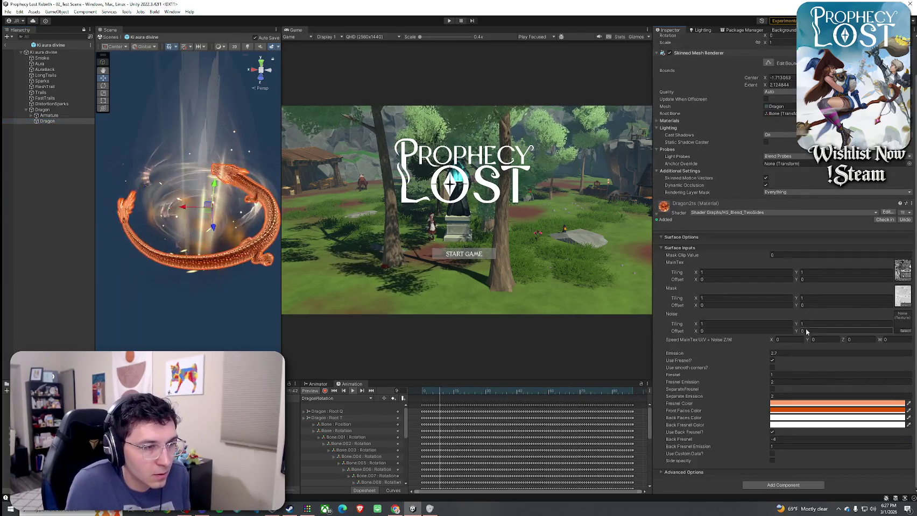
{"action": "left_click", "coordinate": [851, 404]}
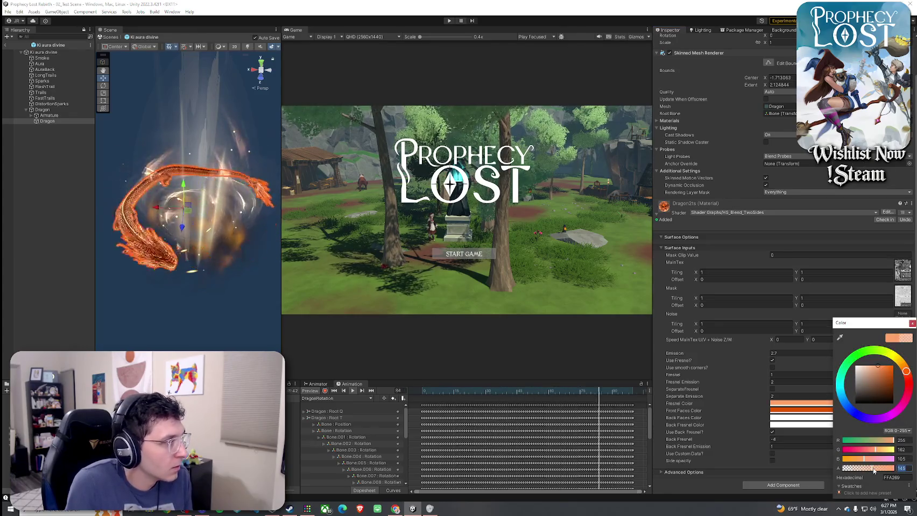
{"action": "left_click", "coordinate": [848, 412]}
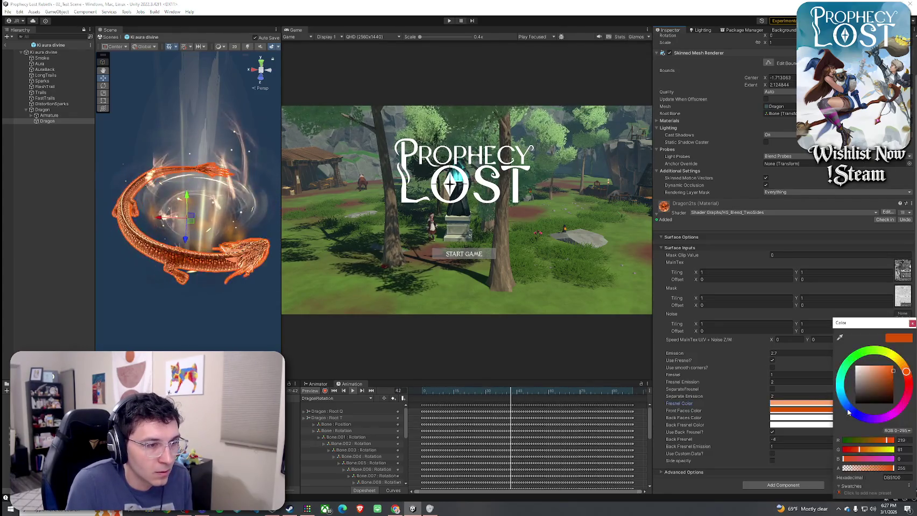
{"action": "left_click_drag", "start_coordinate": [890, 468], "coordinate": [870, 468]}
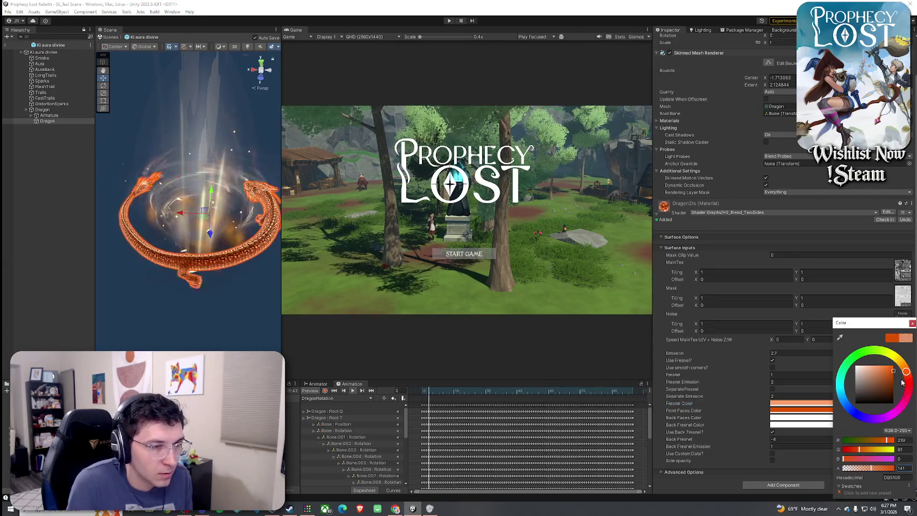
{"action": "left_click", "coordinate": [912, 324]}
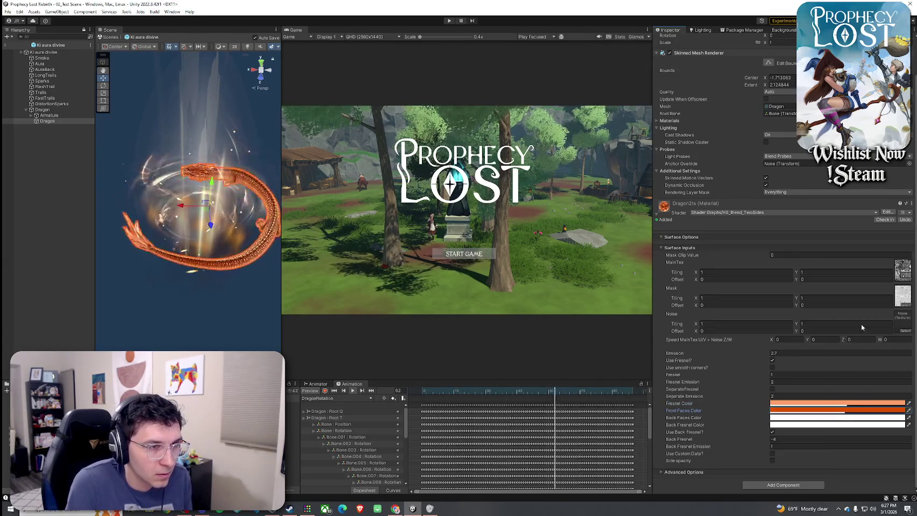
Make the white Back Faces Color semi-transparent, lowering alpha from 255 to about 143.
{"action": "left_click", "coordinate": [830, 418]}
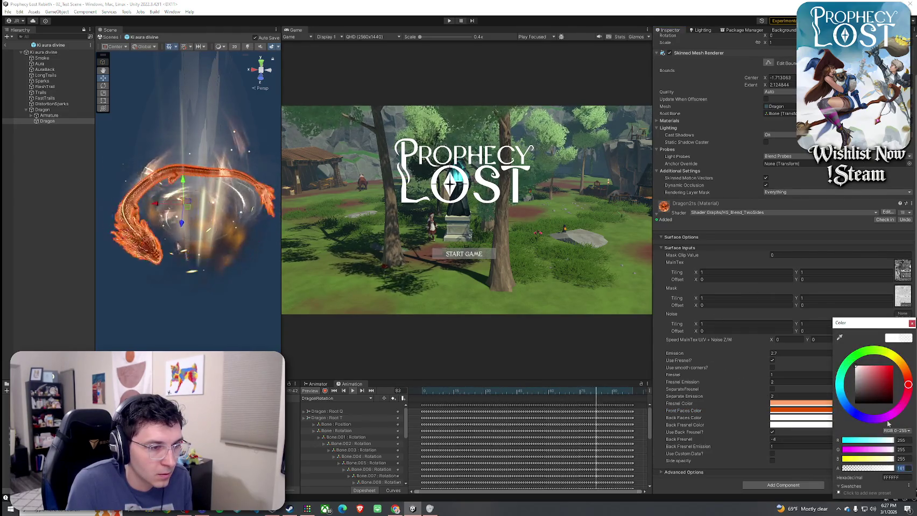
{"action": "type", "text": "255"}
{"action": "key", "text": "Return"}
{"action": "left_click", "coordinate": [871, 468]}
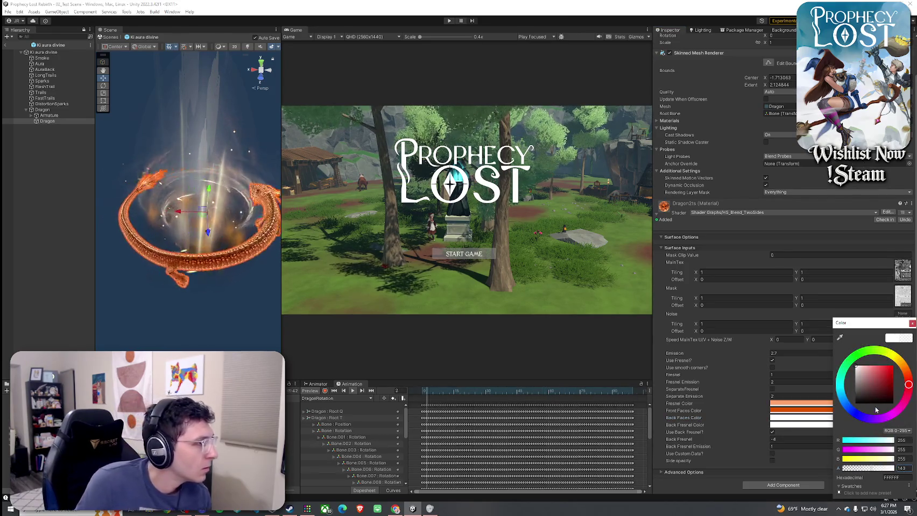
{"action": "left_click", "coordinate": [190, 250]}
Orbit close to the dragon, briefly select Ki aura divine, then reselect the dragon mesh.
{"action": "mouse_move", "coordinate": [189, 250]}
{"action": "left_mouse_down"}
{"action": "mouse_move", "coordinate": [294, 250]}
{"action": "mouse_move", "coordinate": [213, 226]}
{"action": "left_mouse_up"}
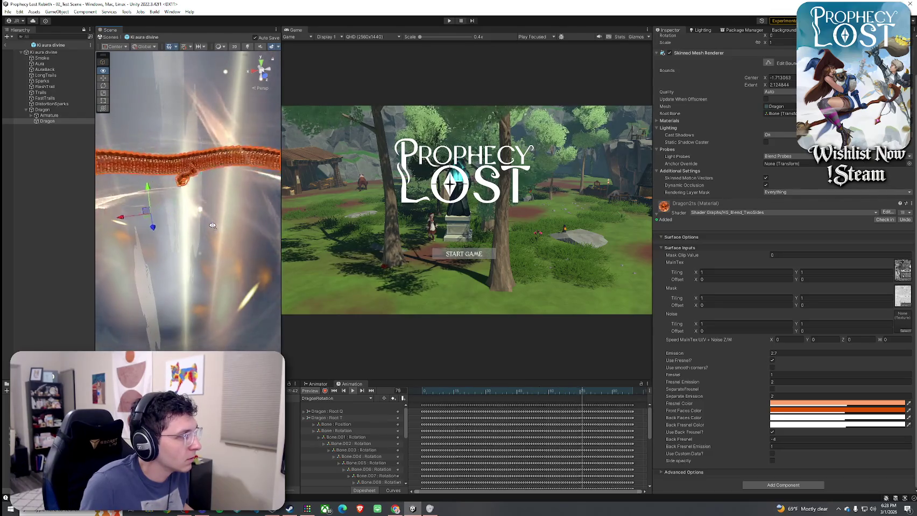
{"action": "scroll", "coordinate": [212, 226], "scroll_direction": "down", "scroll_amount": 3}
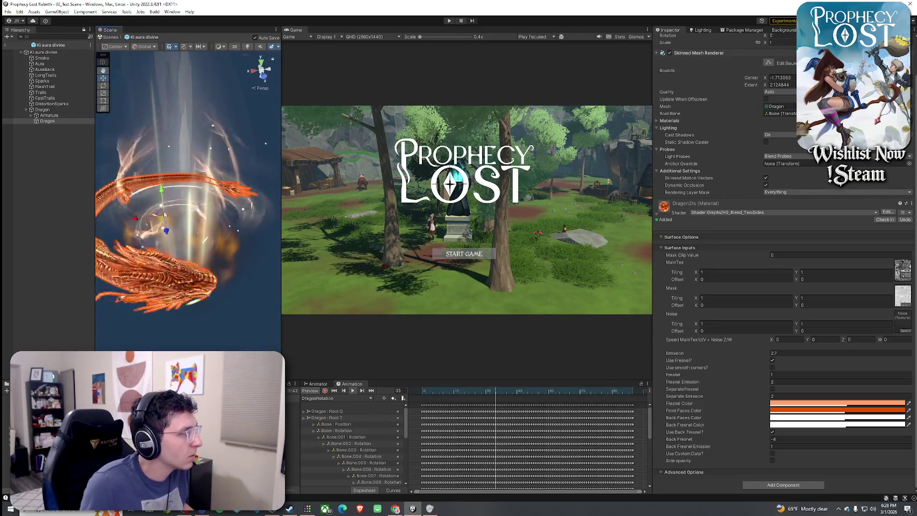
{"action": "left_click", "coordinate": [52, 53]}
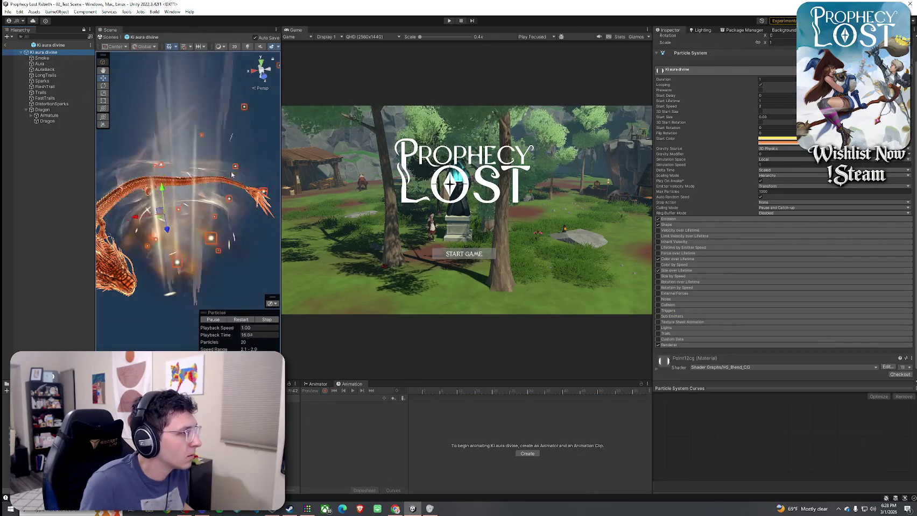
{"action": "scroll", "coordinate": [225, 180], "scroll_direction": "down", "scroll_amount": 3}
{"action": "scroll", "coordinate": [224, 180], "scroll_direction": "up", "scroll_amount": 2}
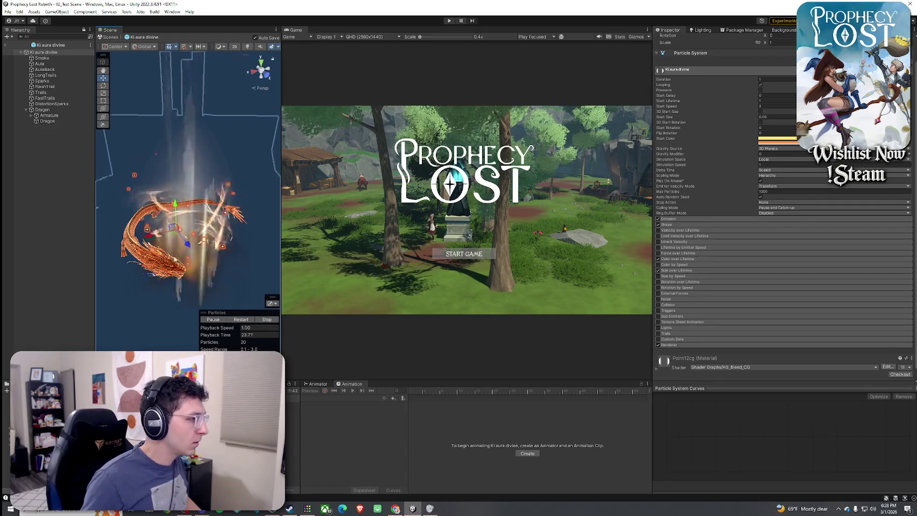
{"action": "left_click", "coordinate": [47, 121]}
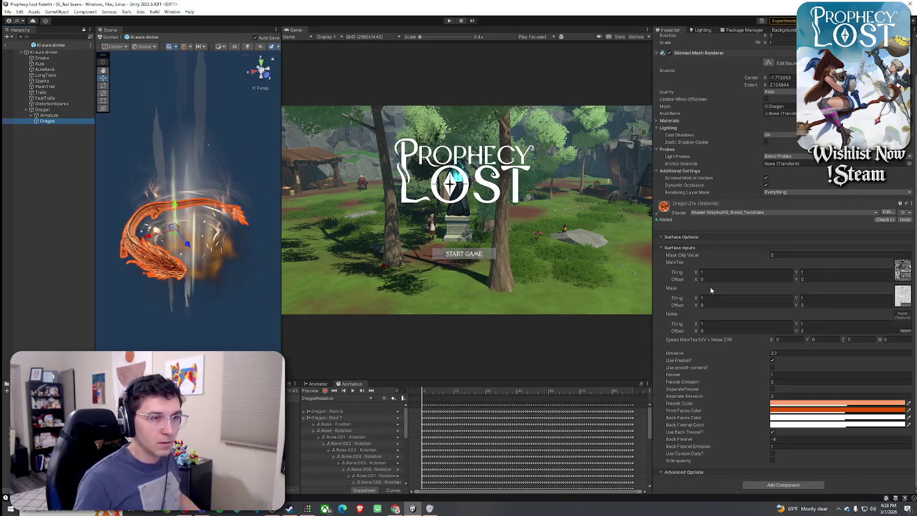
{"action": "key", "text": "ctrl+z"}
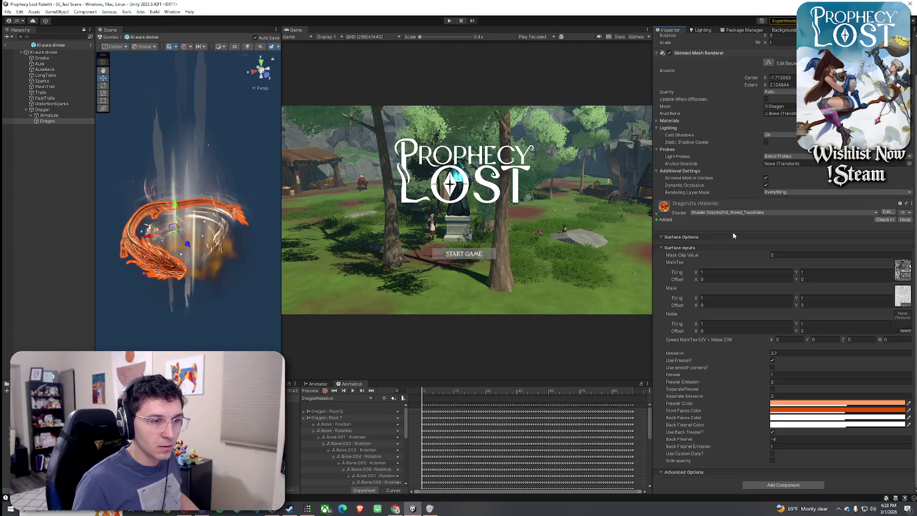
{"action": "key", "text": "ctrl+y"}
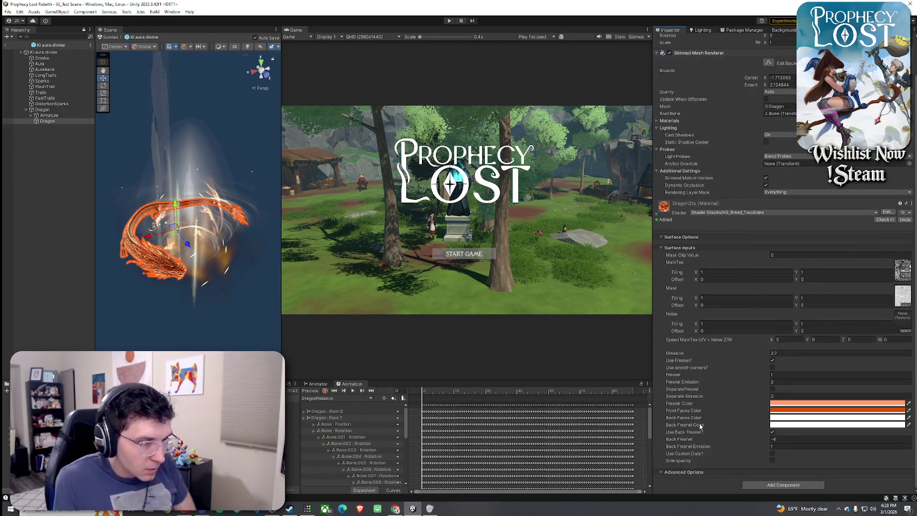
Expand Advanced Options and collapse the Surface Options and Surface Inputs sections.
{"action": "left_click", "coordinate": [676, 472]}
{"action": "scroll", "coordinate": [702, 417], "scroll_direction": "down", "scroll_amount": 2}
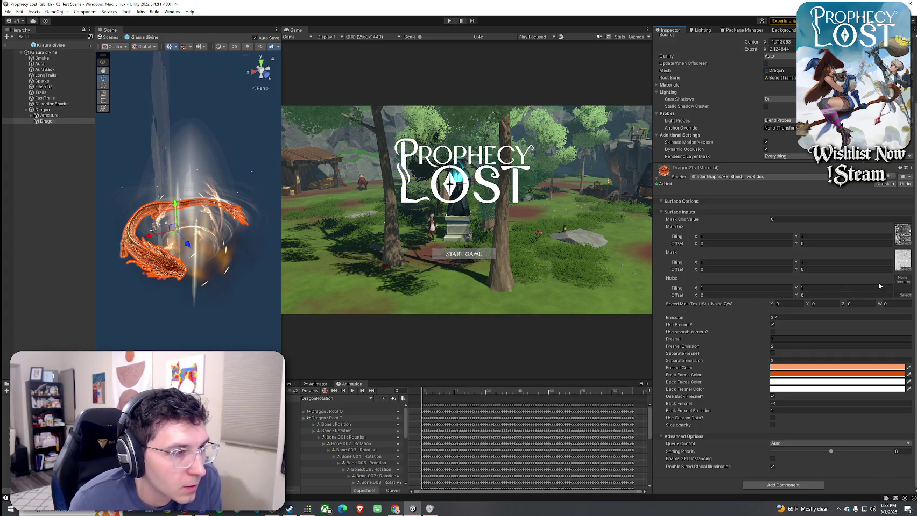
{"action": "left_click", "coordinate": [664, 204]}
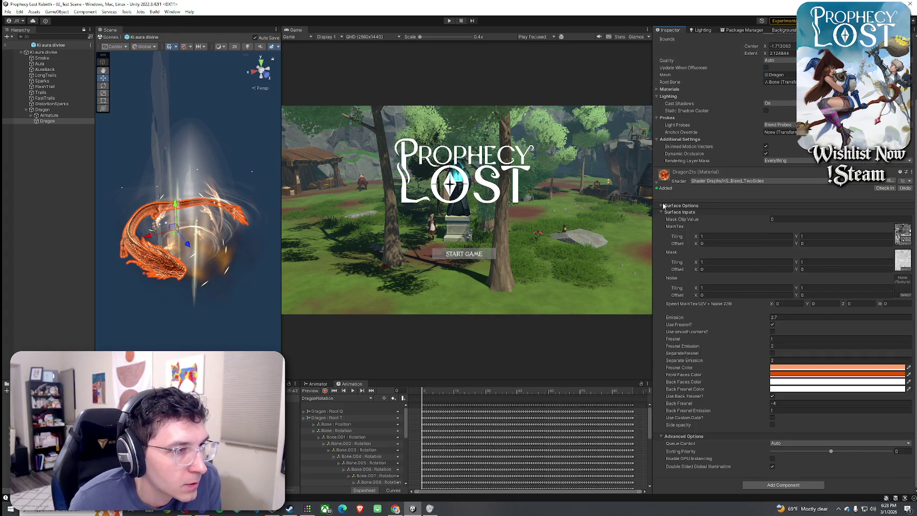
{"action": "left_click", "coordinate": [663, 212]}
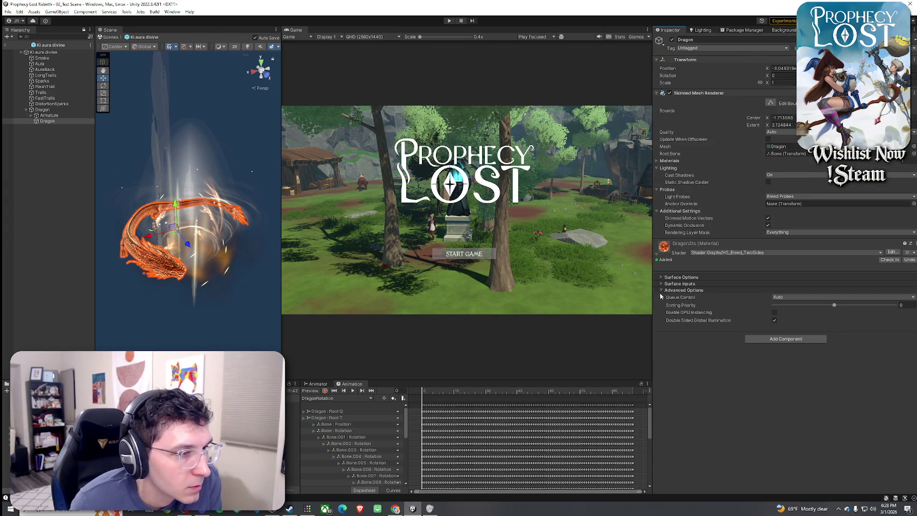
Reopen Surface Inputs, uncheck Side opacity and enable Use Back Fresnel at -4.
{"action": "left_click", "coordinate": [661, 284]}
{"action": "scroll", "coordinate": [692, 362], "scroll_direction": "down", "scroll_amount": 3}
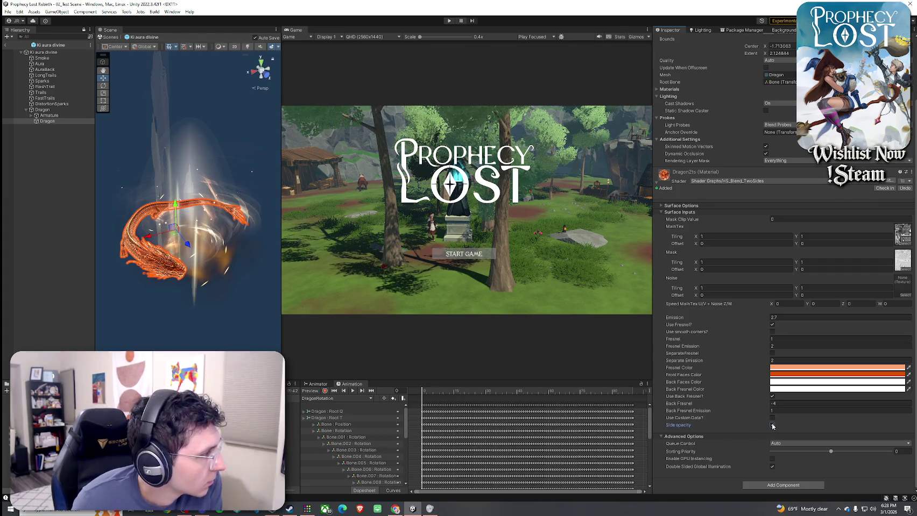
{"action": "left_click", "coordinate": [47, 121]}
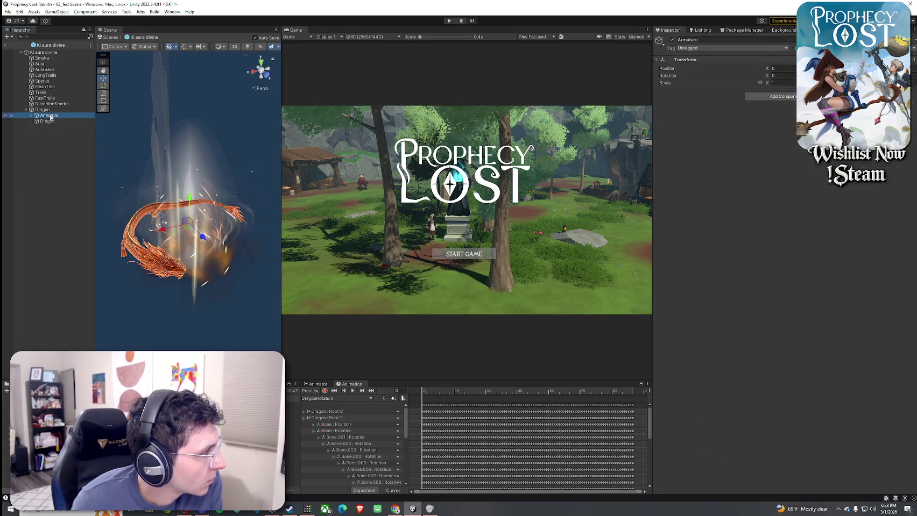
{"action": "scroll", "coordinate": [713, 395], "scroll_direction": "down", "scroll_amount": 2}
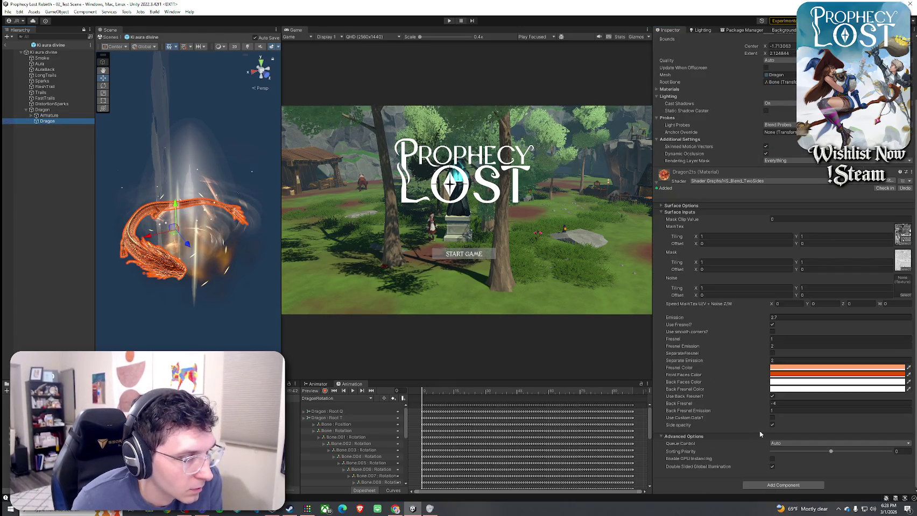
{"action": "left_click", "coordinate": [772, 425]}
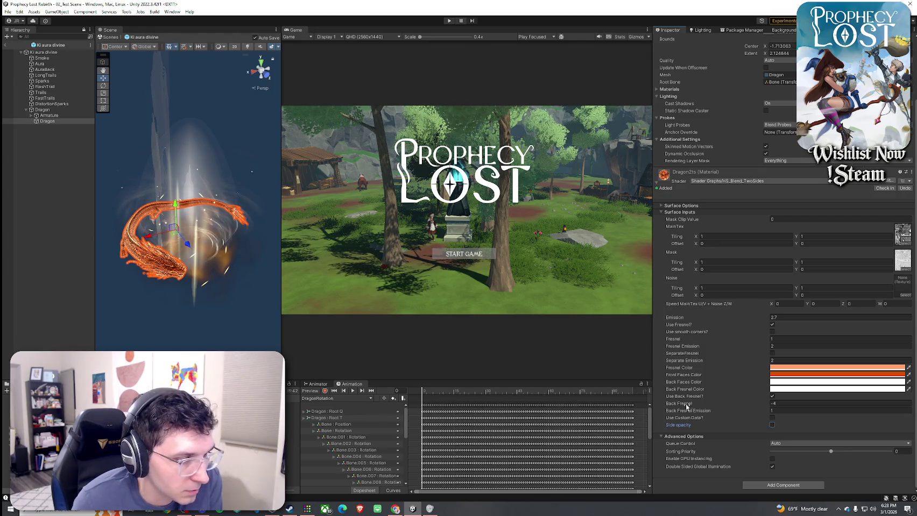
{"action": "left_click", "coordinate": [773, 397]}
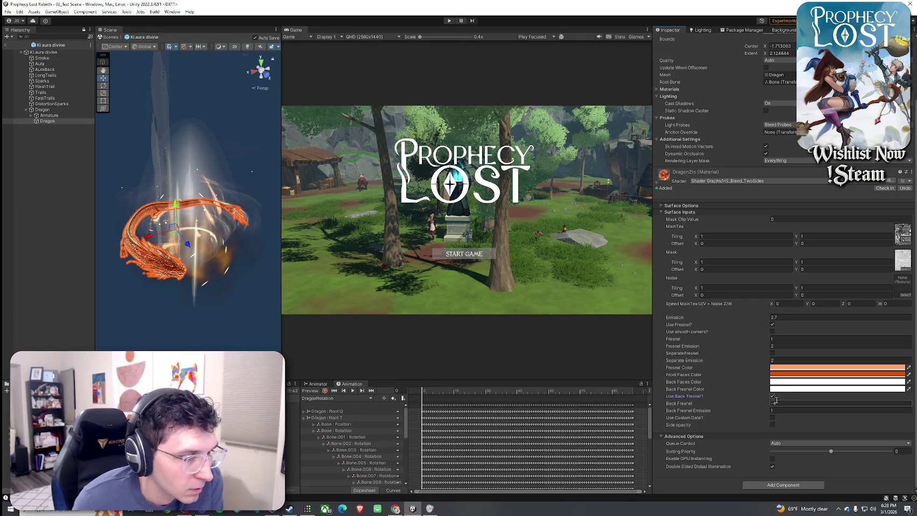
{"action": "type", "text": "-4"}
{"action": "left_click", "coordinate": [745, 414]}
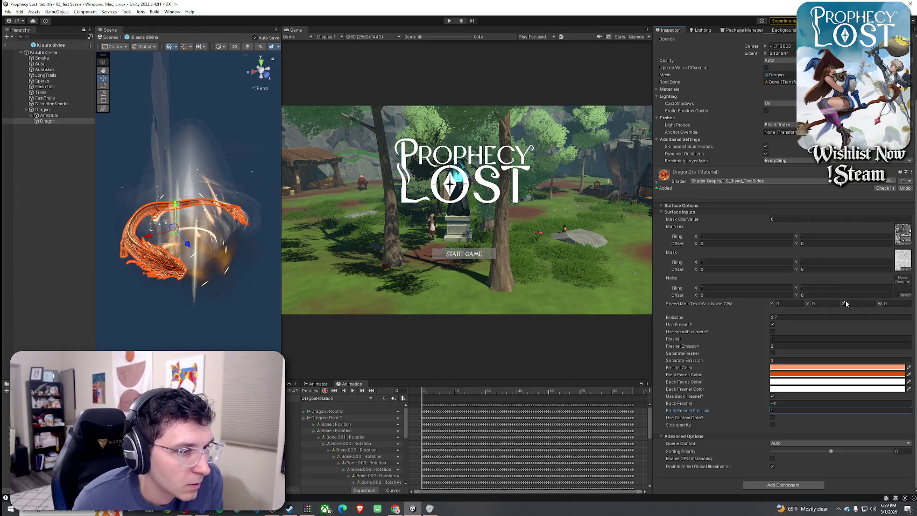
Try Emission values 10 and 4, reverting to 2.7, and toggle smooth corners on and off.
{"action": "left_click", "coordinate": [782, 318]}
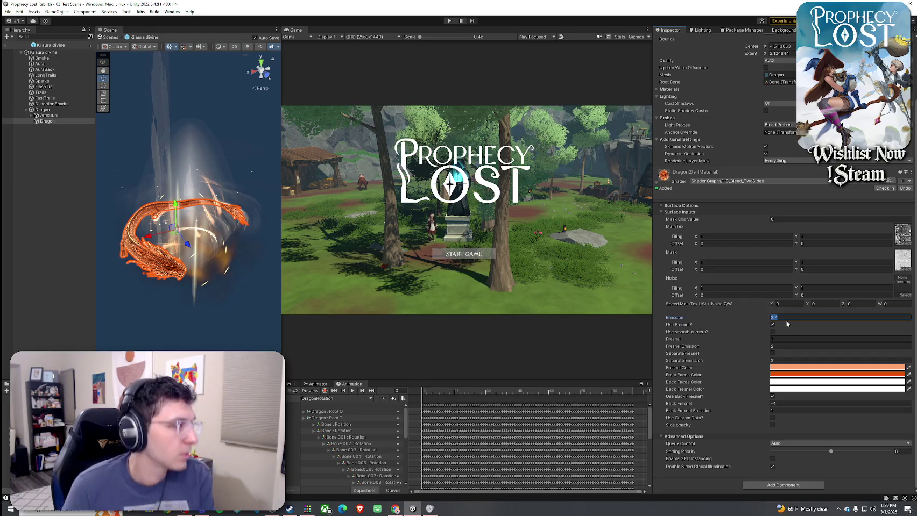
{"action": "type", "text": "10"}
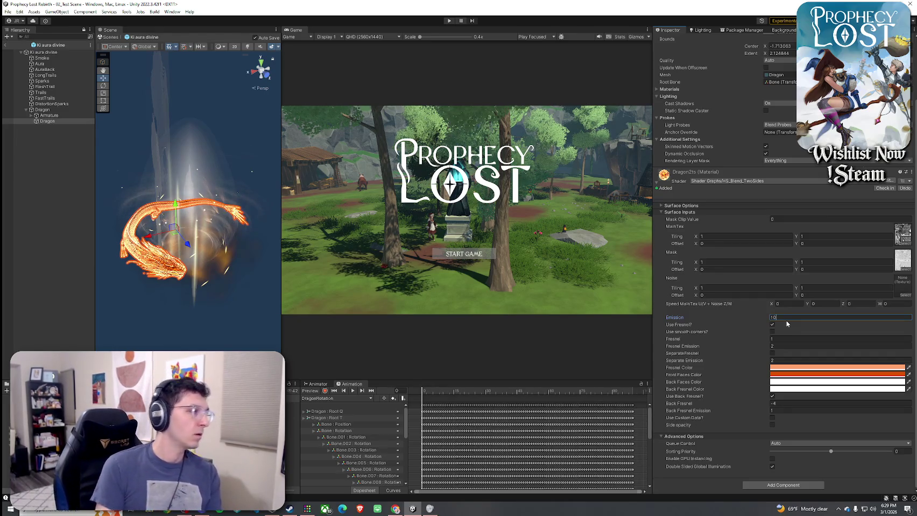
{"action": "key", "text": "ctrl+z"}
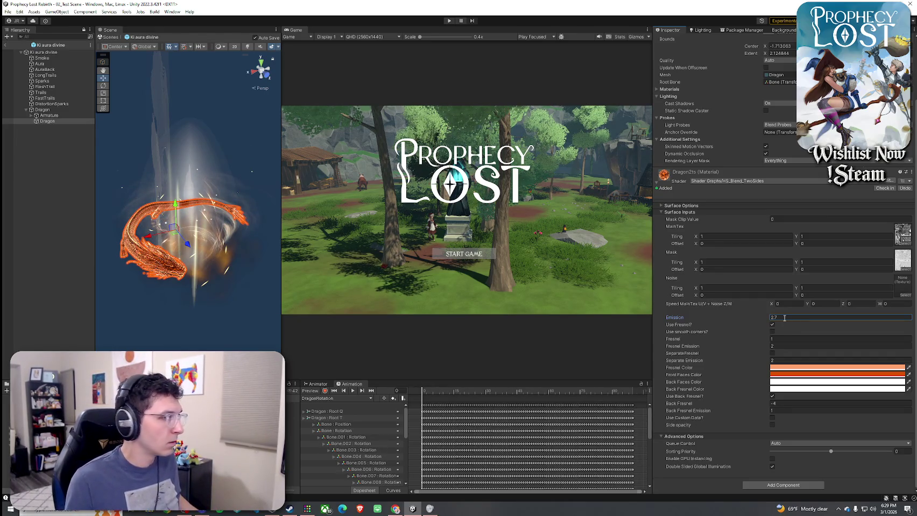
{"action": "type", "text": "4"}
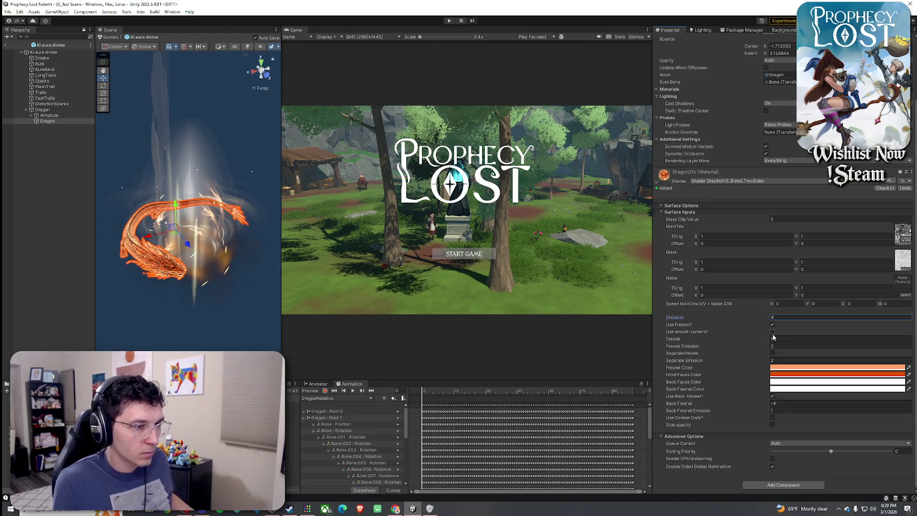
{"action": "key", "text": "ctrl+z"}
{"action": "left_click", "coordinate": [773, 332]}
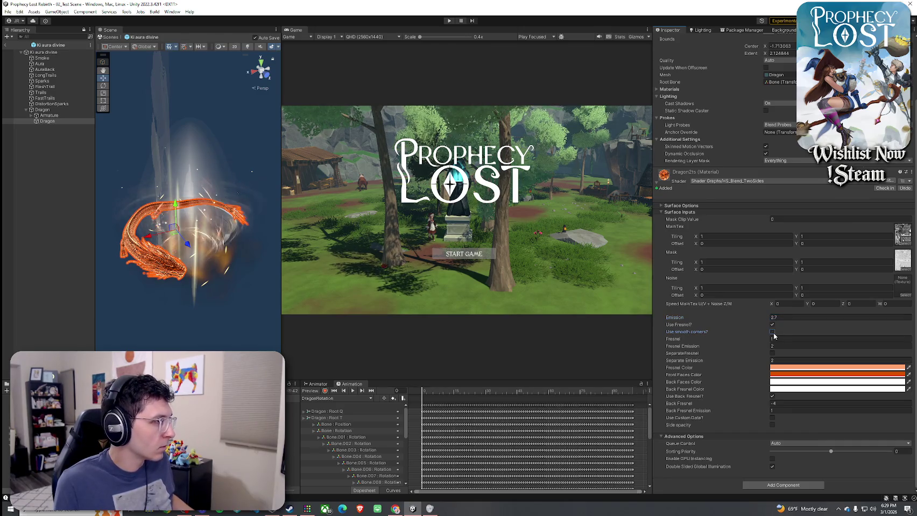
{"action": "left_click", "coordinate": [773, 333]}
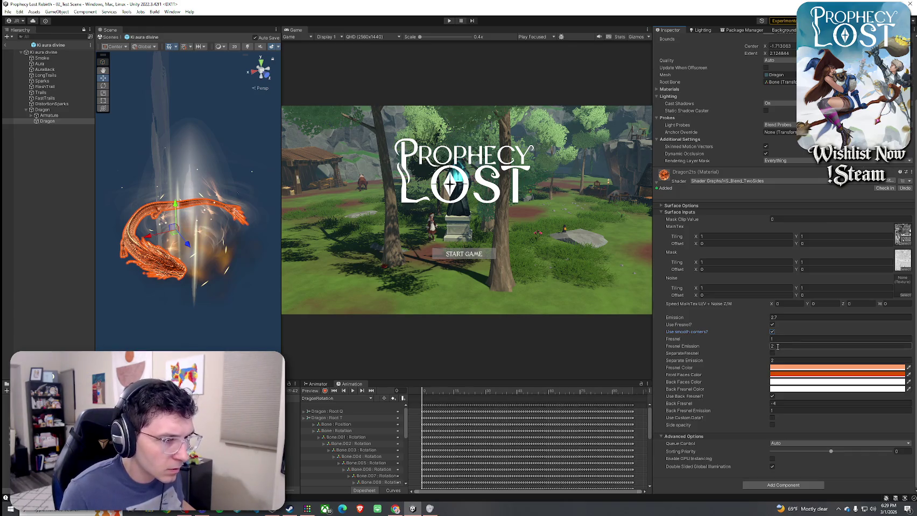
Enable SeparateFresnel, set Emission to 1.2, and exit prefab mode to the test scene.
{"action": "left_click", "coordinate": [772, 353]}
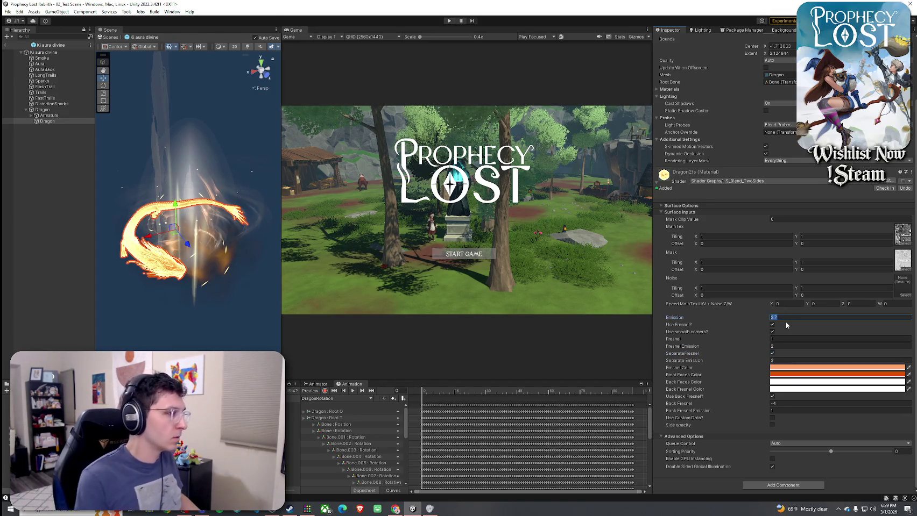
{"action": "type", "text": "1"}
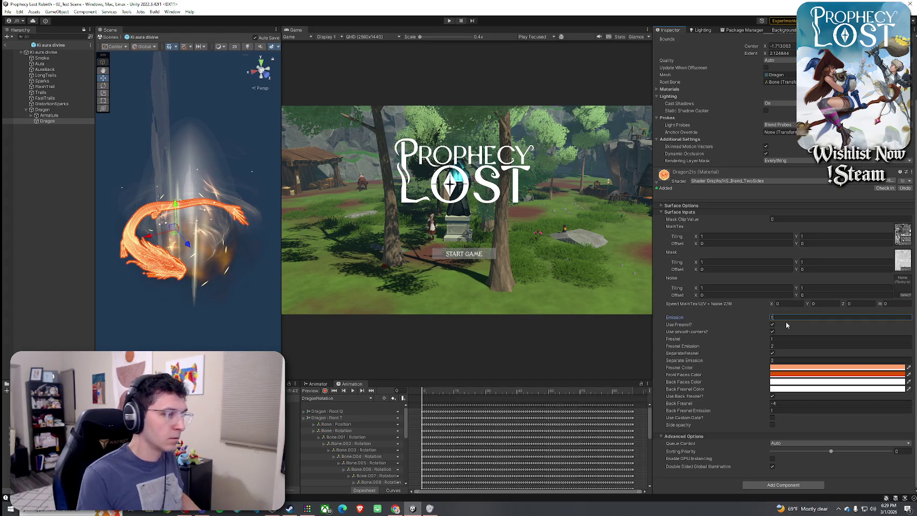
{"action": "type", "text": ".2"}
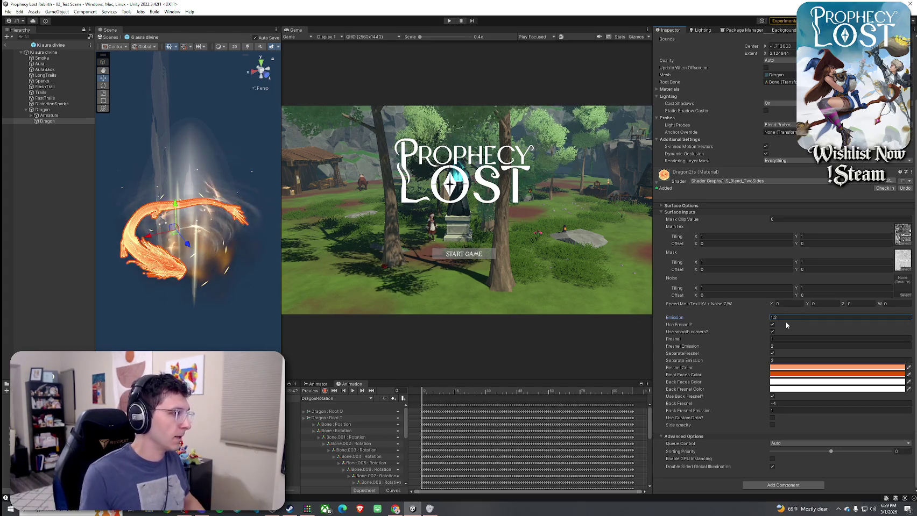
{"action": "left_click", "coordinate": [5, 45]}
{"action": "left_click", "coordinate": [14, 20]}
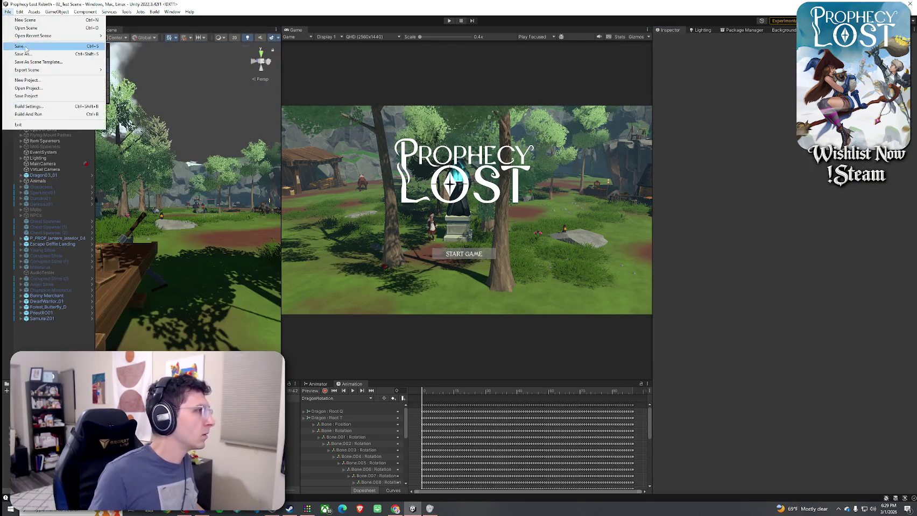
Save the scene via File > Save, then open Draco Glaive ITEM from the Project window.
{"action": "left_click", "coordinate": [121, 21]}
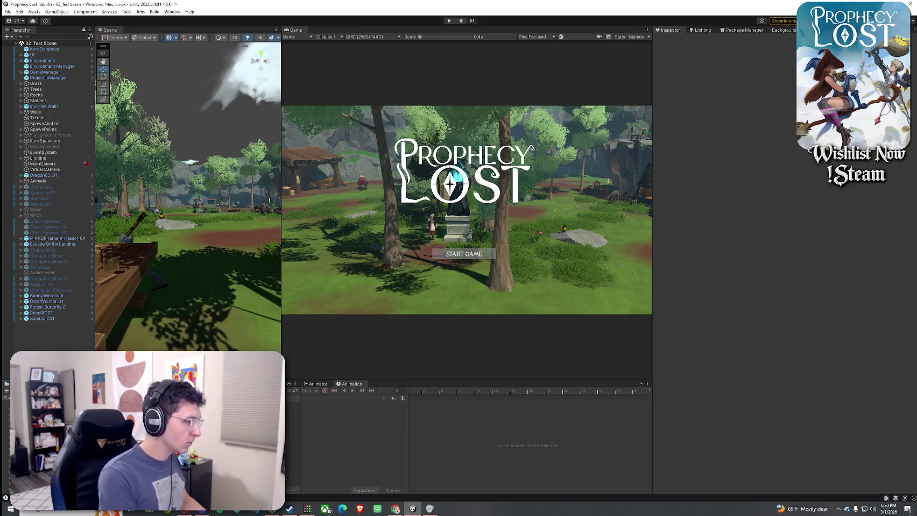
{"action": "double_click", "coordinate": [75, 92]}
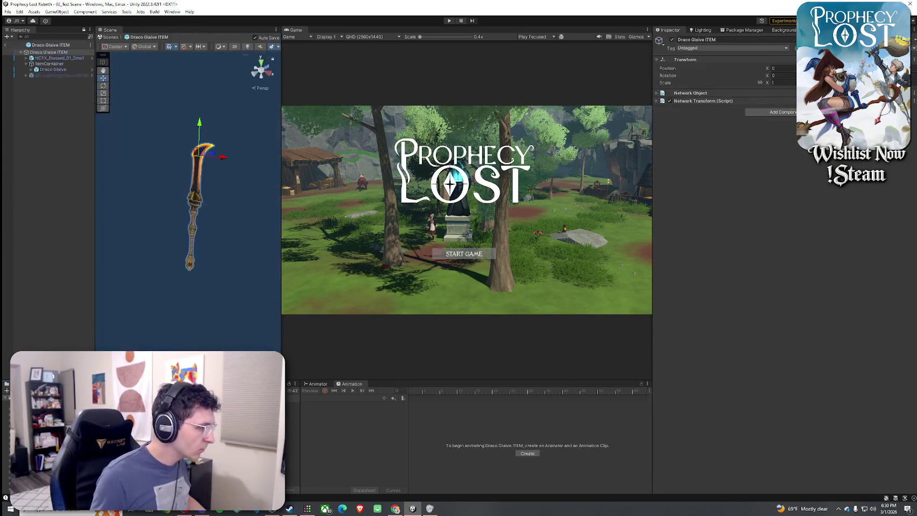
Inspect the Draco Glaive ITEM prefab's model, root object and ItemContainer.
{"action": "left_click_drag", "start_coordinate": [156, 144], "coordinate": [133, 140]}
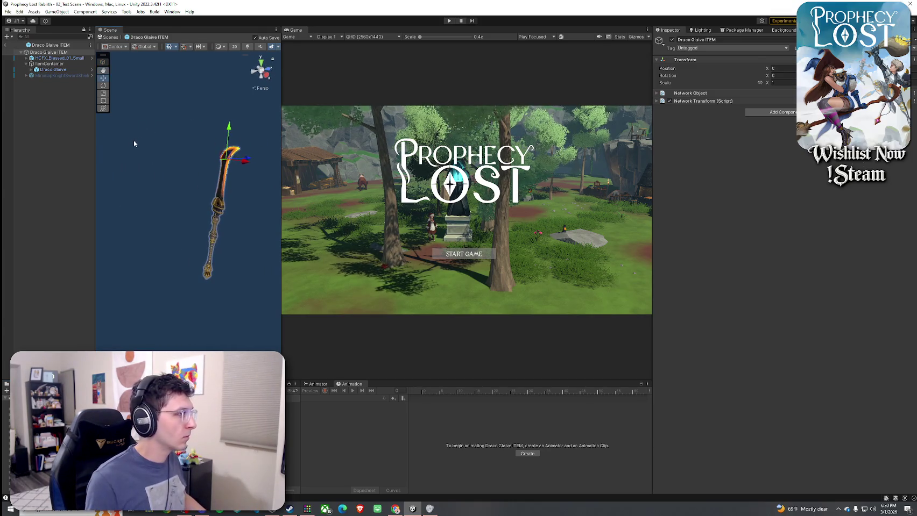
{"action": "left_click", "coordinate": [51, 70]}
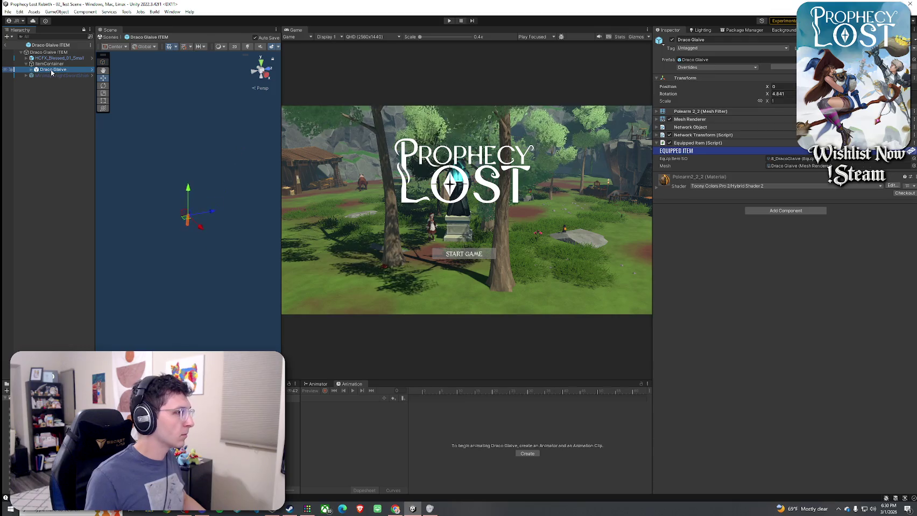
{"action": "left_click", "coordinate": [49, 52]}
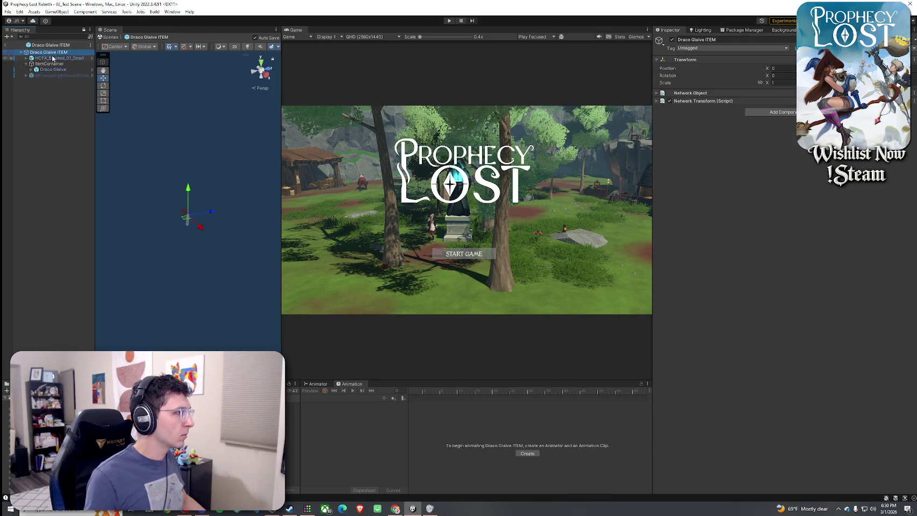
{"action": "left_click", "coordinate": [56, 64]}
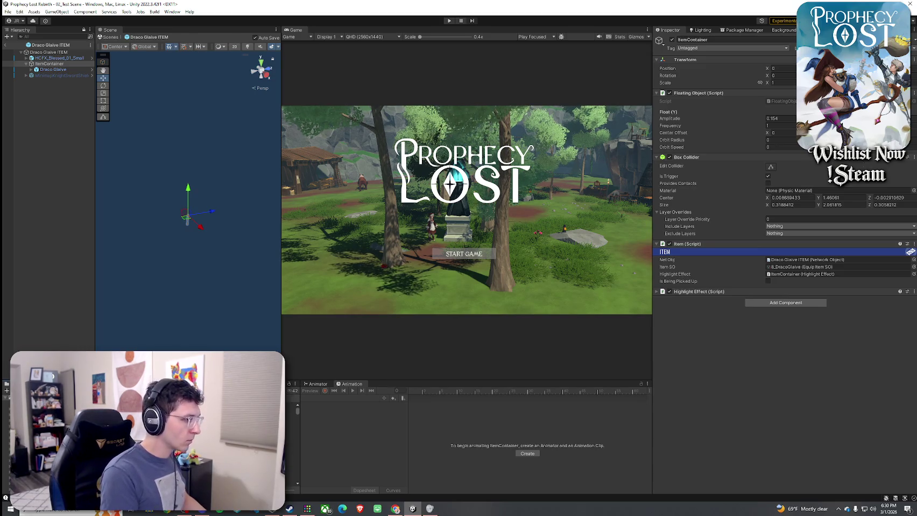
Drag the Ki aura divine prefab from the Hovl Studio folder onto ItemContainer.
{"action": "left_click", "coordinate": [187, 219]}
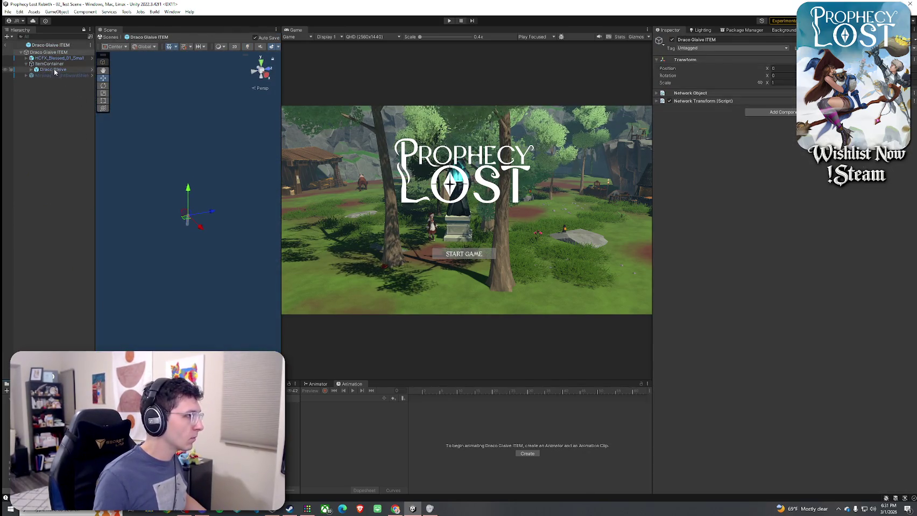
{"action": "left_click", "coordinate": [49, 63]}
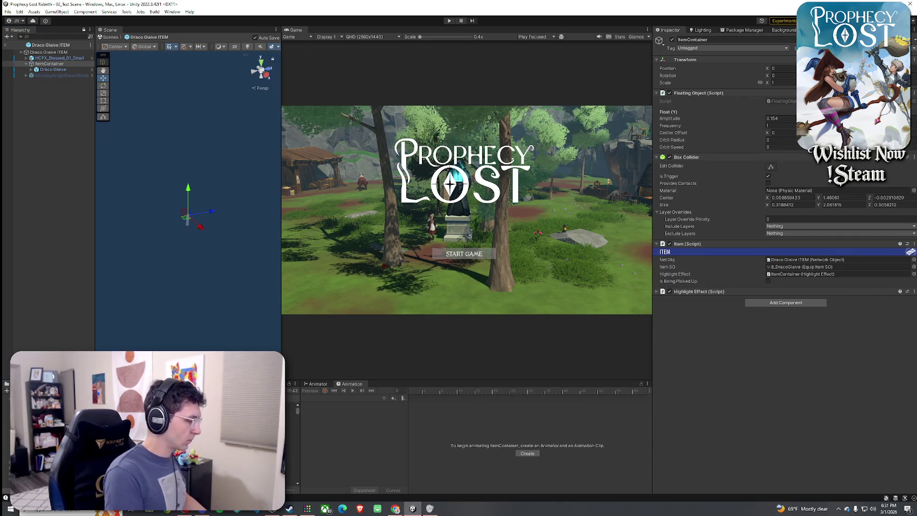
{"action": "mouse_move", "coordinate": [293, 405]}
{"action": "left_mouse_down"}
{"action": "mouse_move", "coordinate": [111, 243]}
{"action": "mouse_move", "coordinate": [60, 67]}
{"action": "left_mouse_up"}
Select the Ki aura divine effect and set its Transform Scale to 0.8.
{"action": "left_click", "coordinate": [57, 53]}
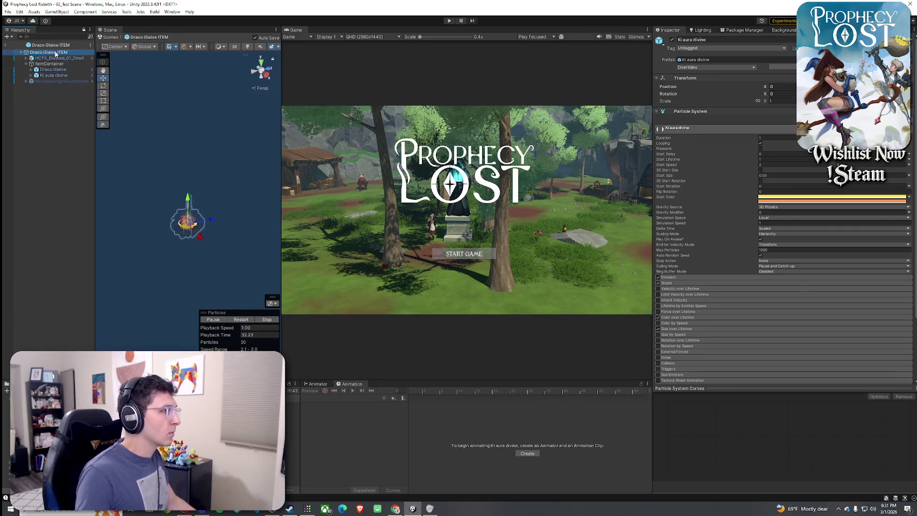
{"action": "double_click", "coordinate": [56, 52]}
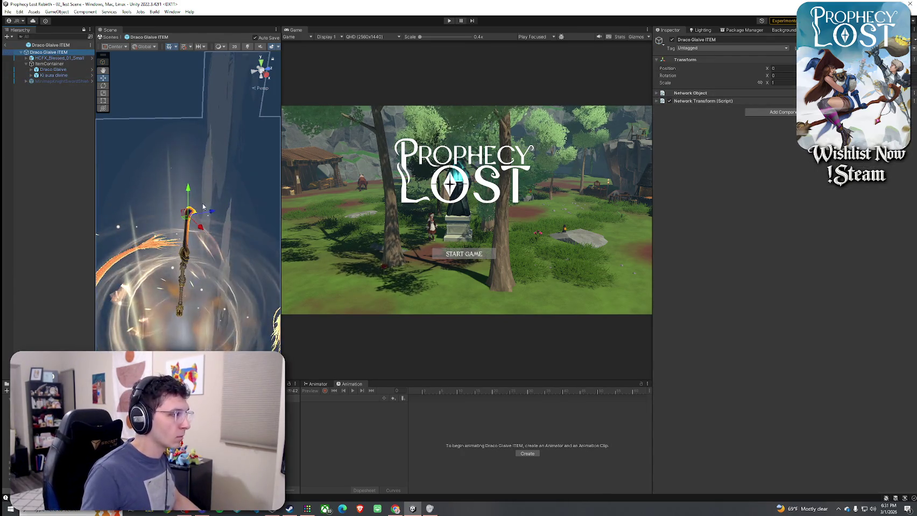
{"action": "left_click_drag", "start_coordinate": [152, 278], "coordinate": [167, 269]}
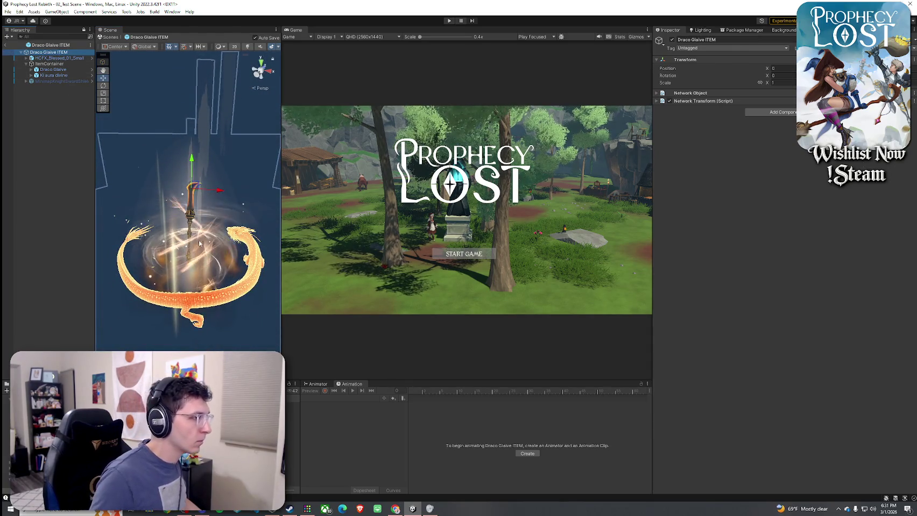
{"action": "mouse_move", "coordinate": [142, 138]}
{"action": "left_mouse_down"}
{"action": "mouse_move", "coordinate": [97, 194]}
{"action": "mouse_move", "coordinate": [220, 194]}
{"action": "mouse_move", "coordinate": [134, 157]}
{"action": "left_mouse_up"}
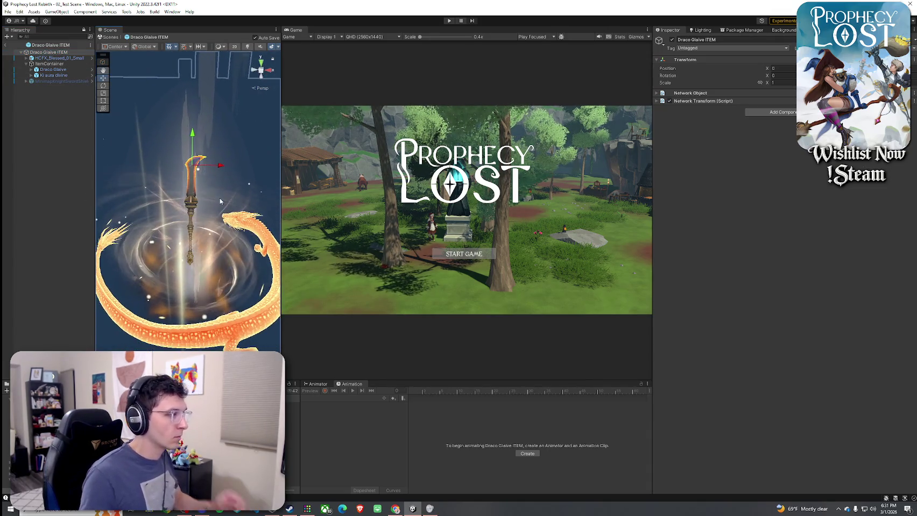
{"action": "left_click", "coordinate": [134, 157]}
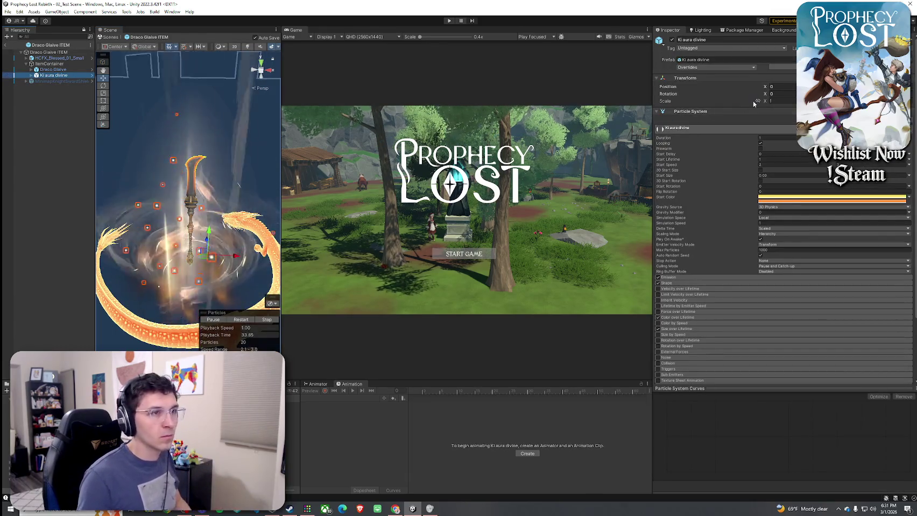
{"action": "left_click", "coordinate": [790, 102]}
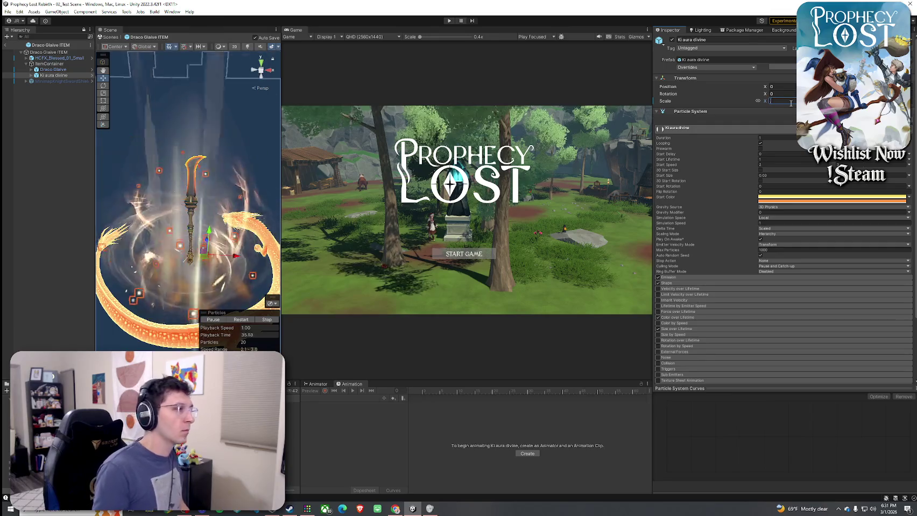
{"action": "type", "text": ".8"}
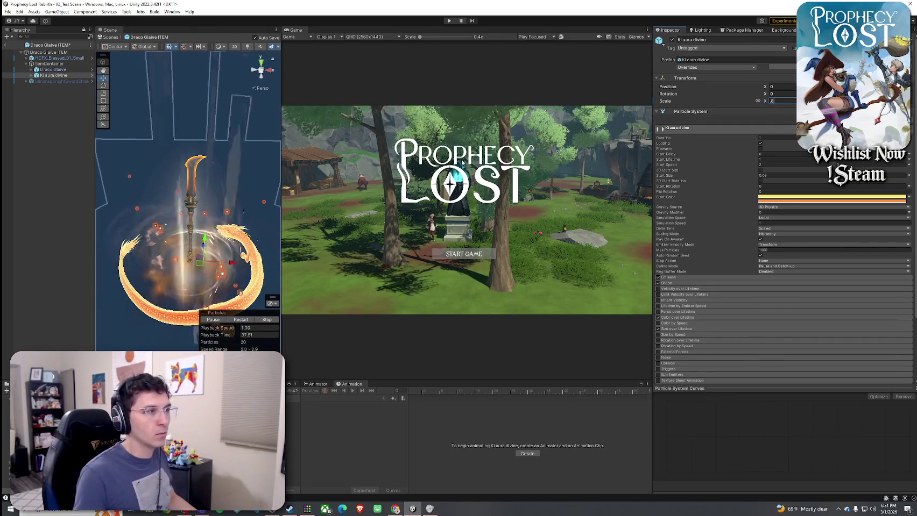
Frame the glaive with F, enter Play mode with Ctrl+P and click START GAME.
{"action": "scroll", "coordinate": [213, 237], "scroll_direction": "up", "scroll_amount": 6}
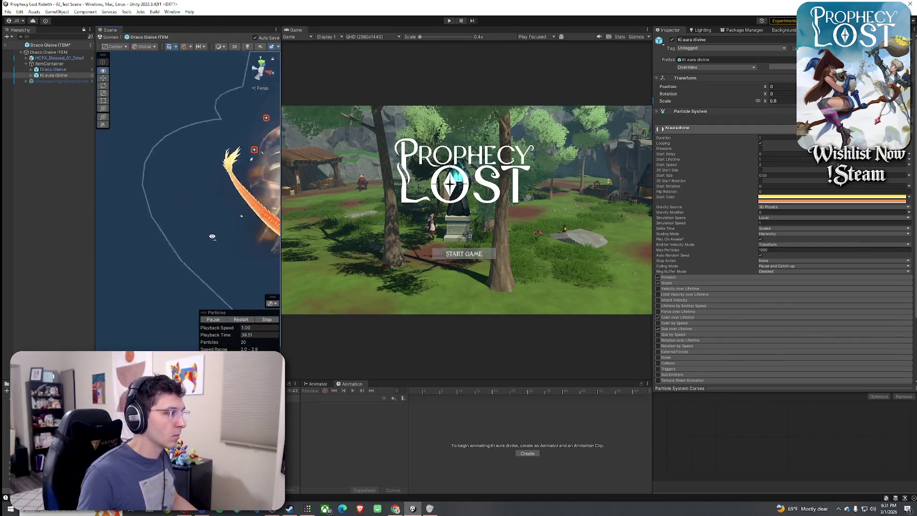
{"action": "key", "text": "f"}
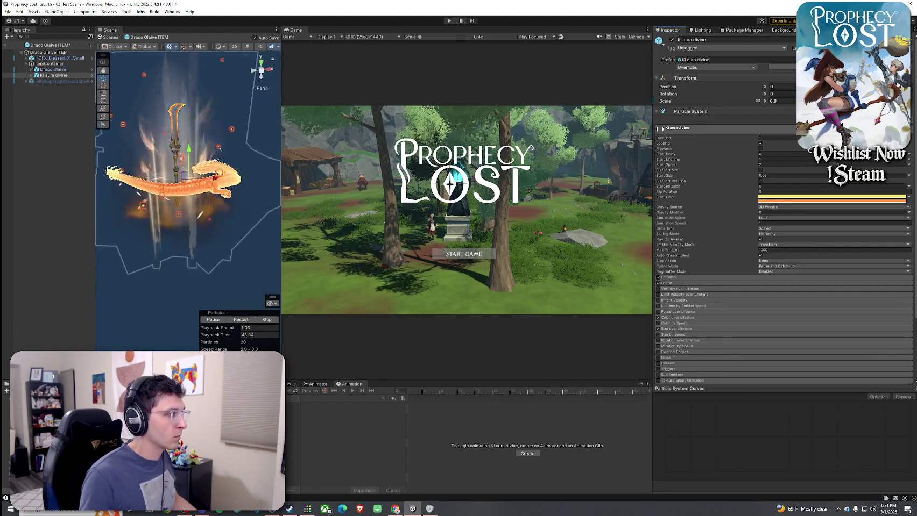
{"action": "mouse_move", "coordinate": [249, 173]}
{"action": "left_mouse_down"}
{"action": "mouse_move", "coordinate": [120, 157]}
{"action": "mouse_move", "coordinate": [119, 182]}
{"action": "left_mouse_up"}
{"action": "key", "text": "ctrl+p"}
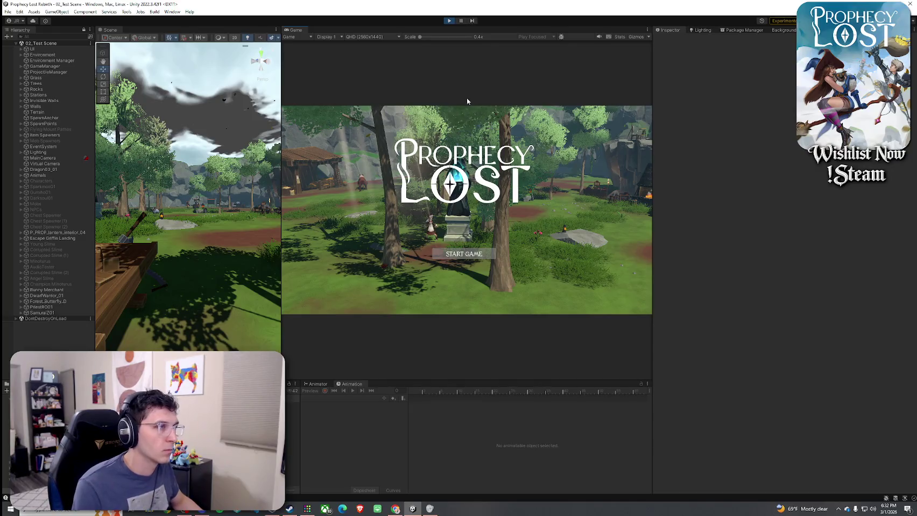
{"action": "left_click", "coordinate": [464, 255]}
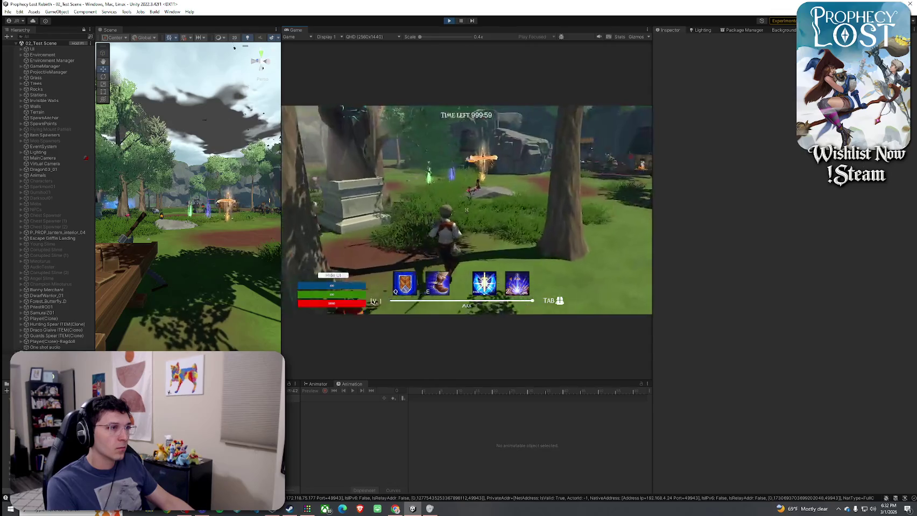
Pick up the Draco Glaive, perform a spin-slash, and open and close the inventory.
{"action": "key", "text": "w"}
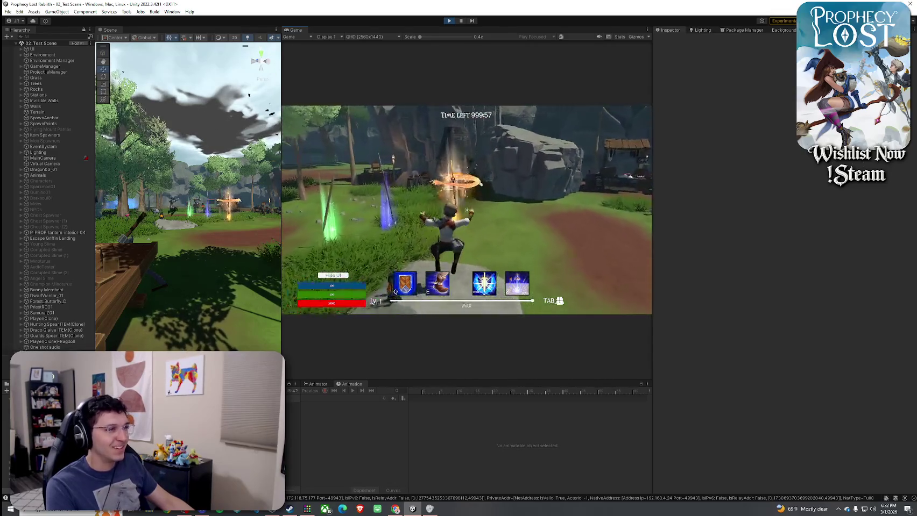
{"action": "key", "text": "w"}
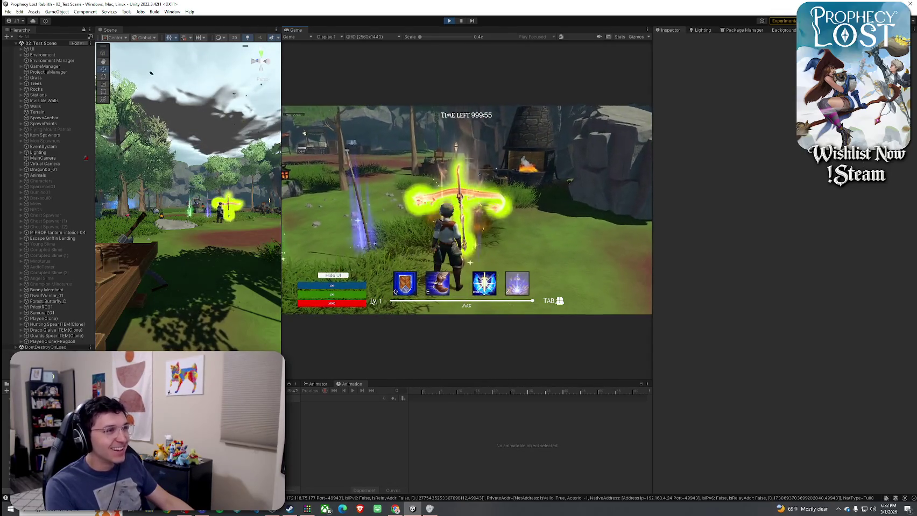
{"action": "key", "text": "f"}
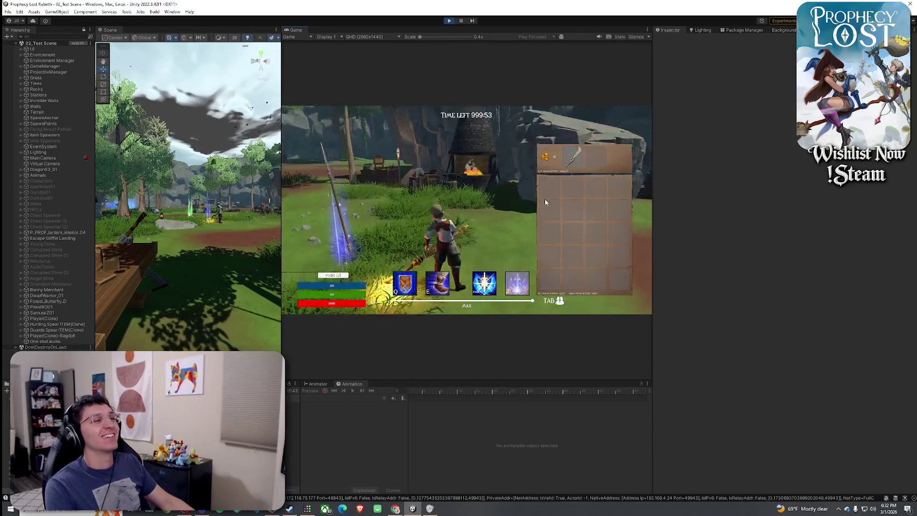
{"action": "left_click", "coordinate": [466, 210]}
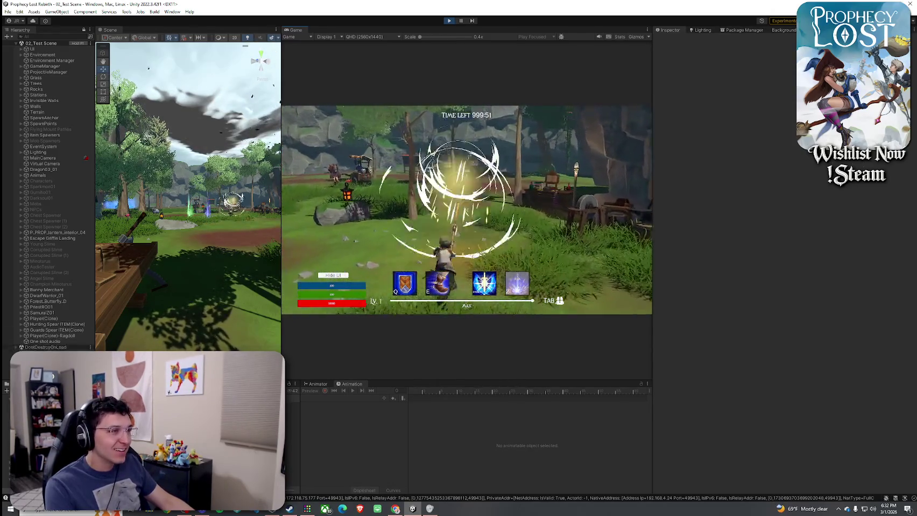
{"action": "key", "text": "Tab"}
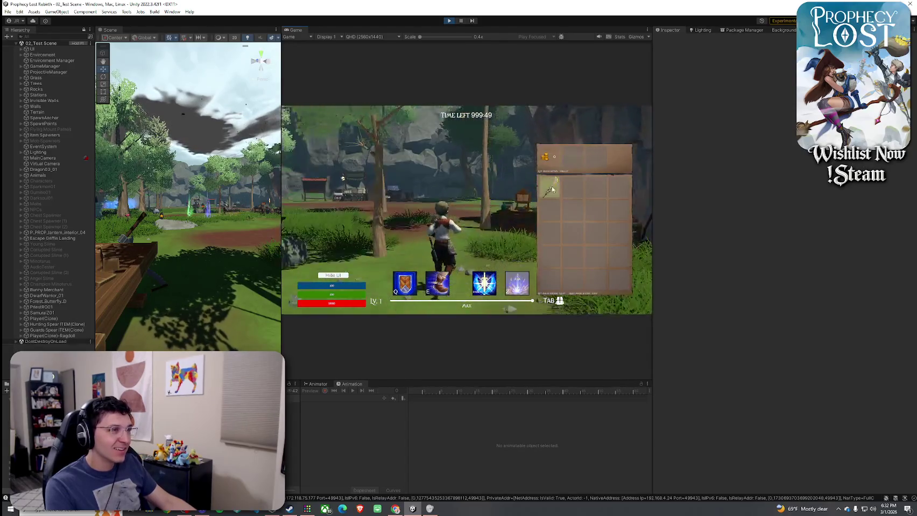
{"action": "key", "text": "Tab"}
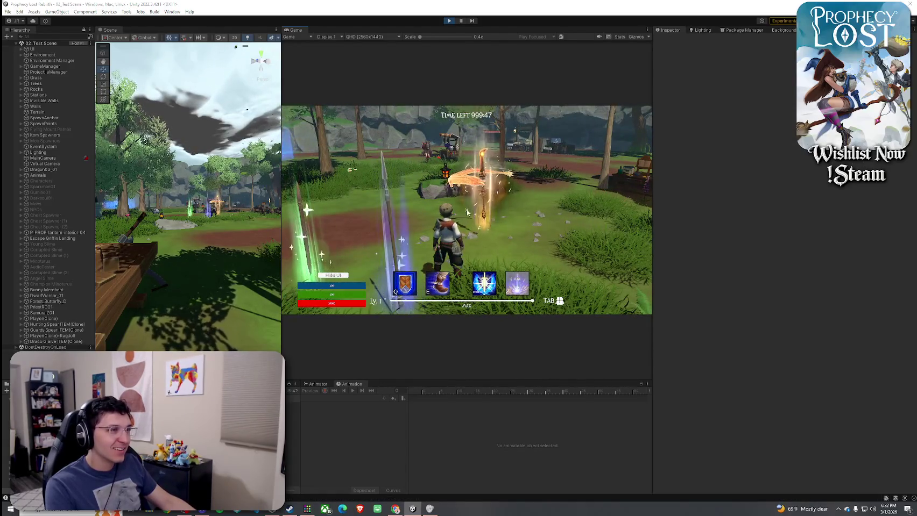
Refocus the Unity editor and maximize the Game view with Shift+Space.
{"action": "key", "text": "super"}
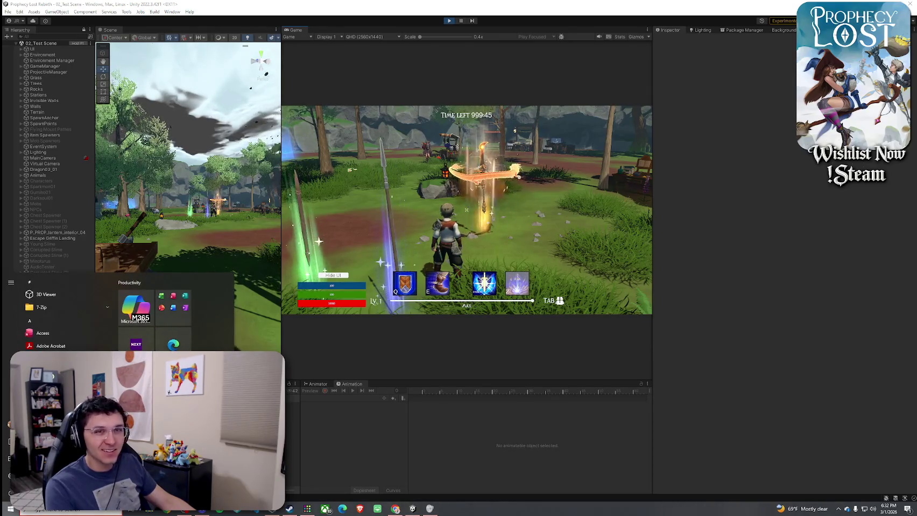
{"action": "left_click", "coordinate": [297, 30]}
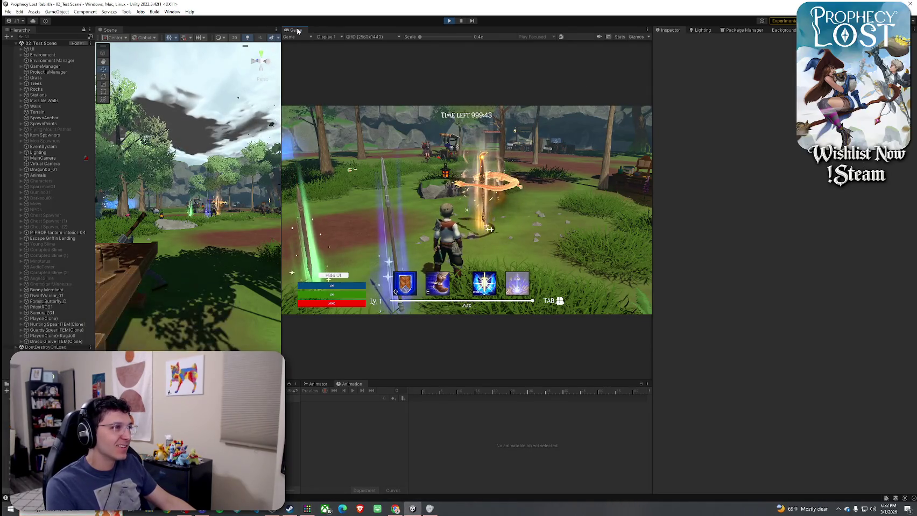
{"action": "key", "text": "shift+space"}
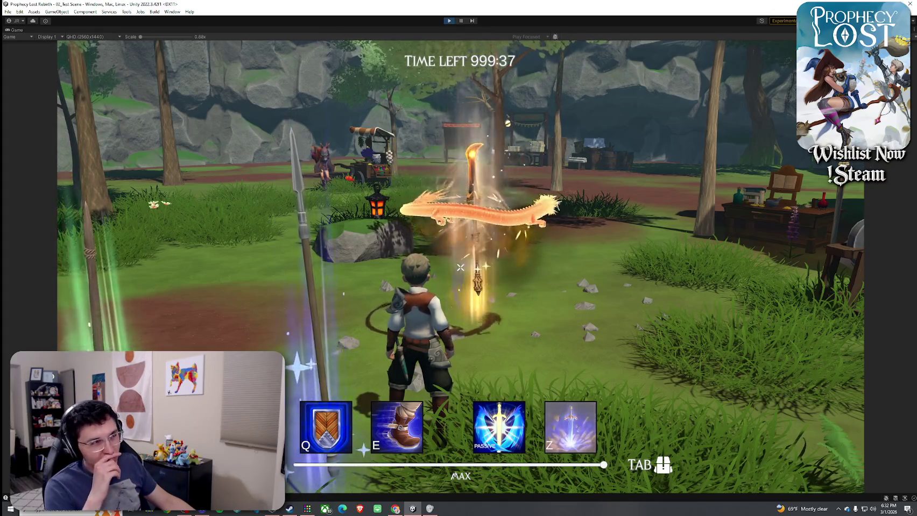
Walk up to the glowing glaive's pickup prompt, then exit Play mode with Ctrl+P.
{"action": "key", "text": "w"}
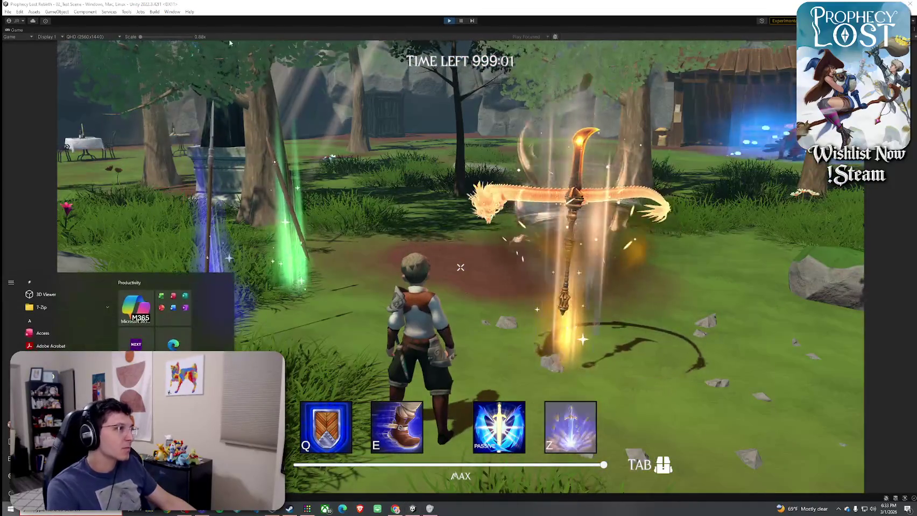
{"action": "key", "text": "ctrl+p"}
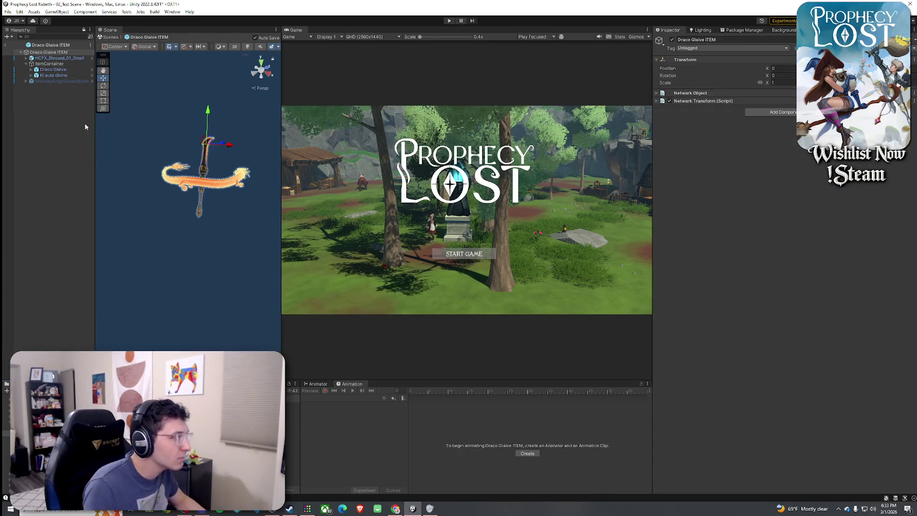
Expand Ki aura divine and deactivate layers Smoke through DistortionSparks.
{"action": "left_click", "coordinate": [55, 76]}
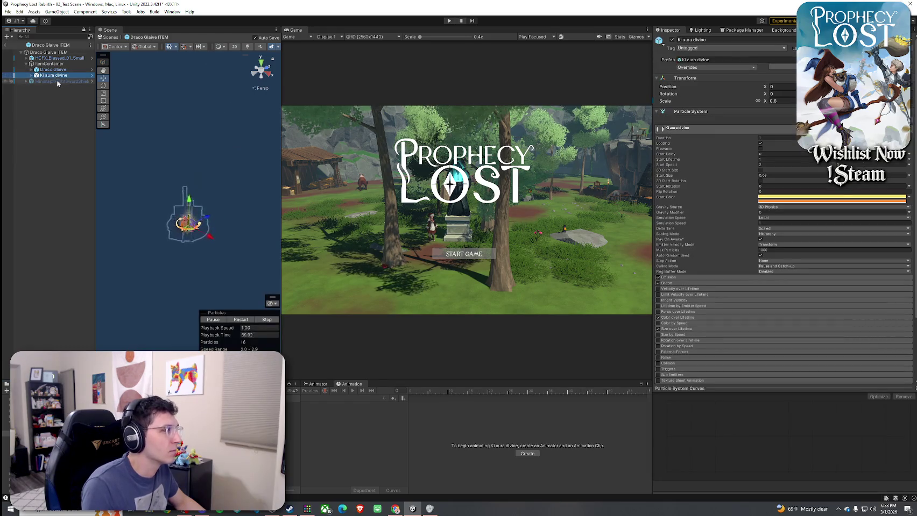
{"action": "double_click", "coordinate": [53, 76]}
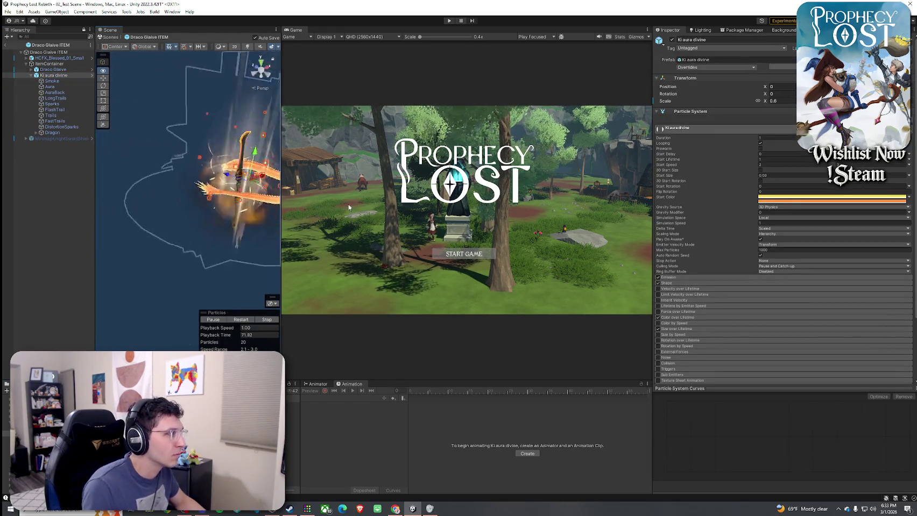
{"action": "left_click", "coordinate": [51, 81]}
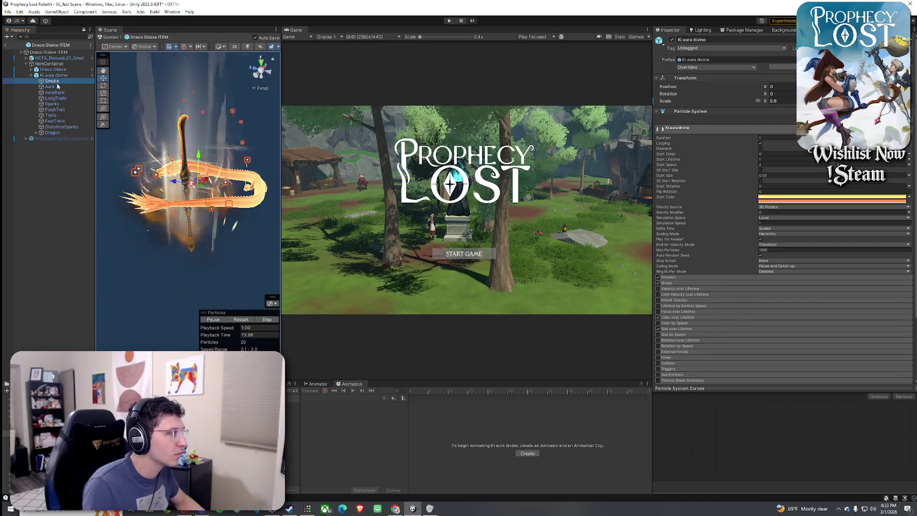
{"action": "left_click", "coordinate": [62, 127], "text": "shift"}
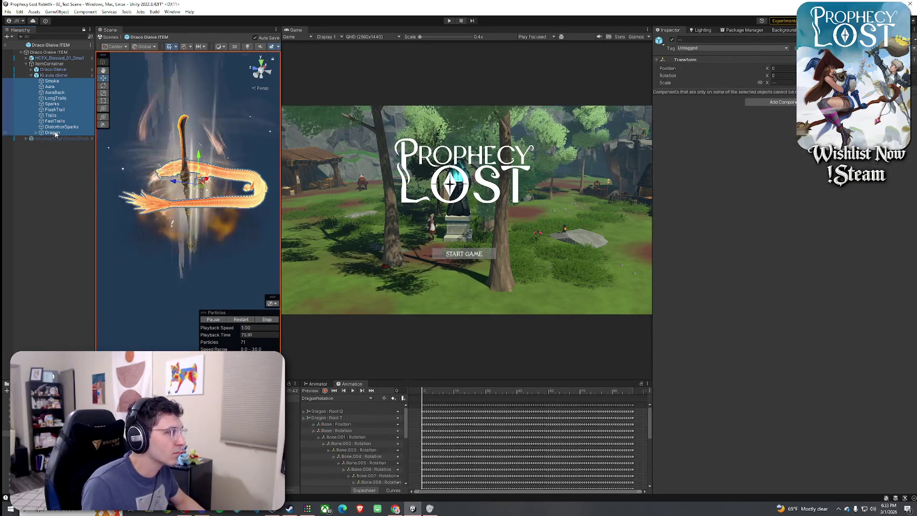
{"action": "left_click", "coordinate": [671, 39]}
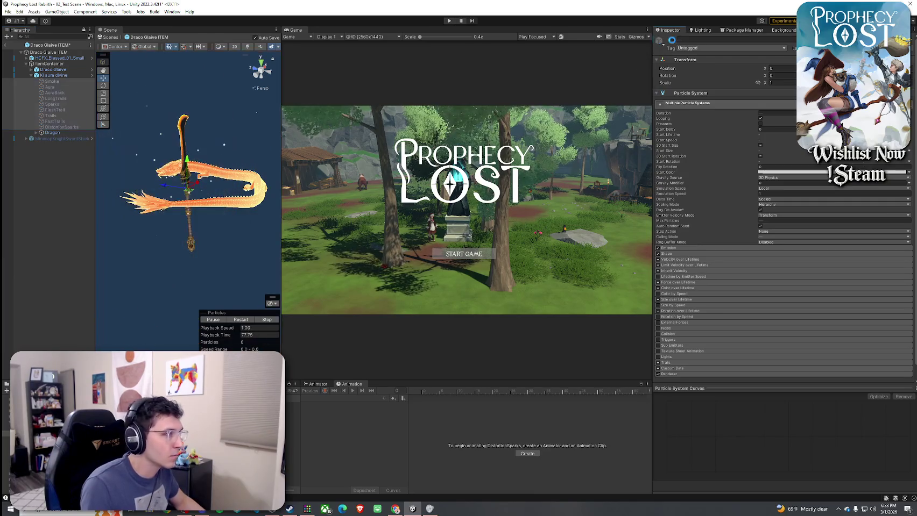
Re-enable the Smoke, Aura and AuraBack particle layers.
{"action": "left_click", "coordinate": [48, 52]}
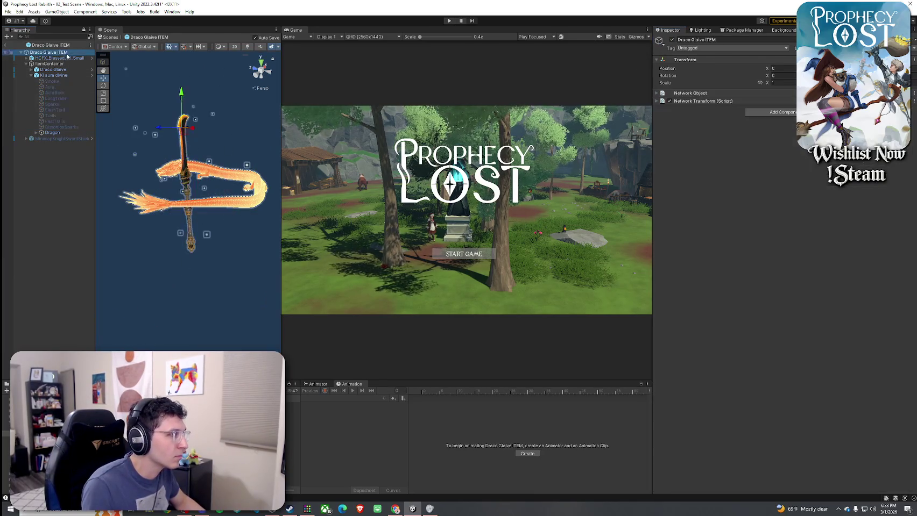
{"action": "key", "text": "Down"}
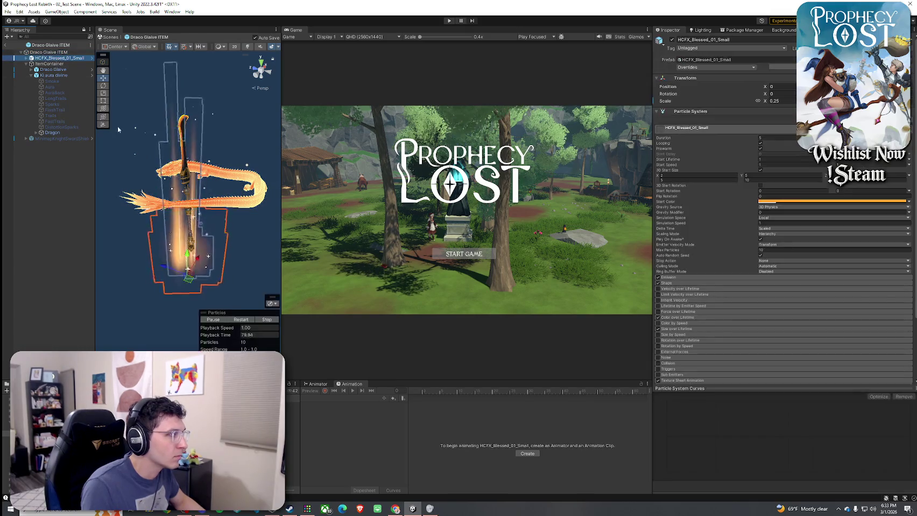
{"action": "left_click_drag", "start_coordinate": [243, 209], "coordinate": [167, 210]}
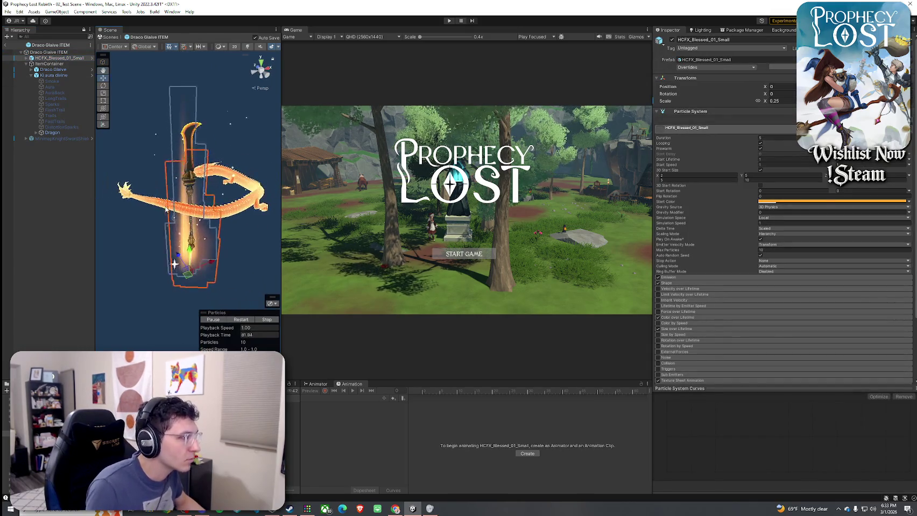
{"action": "left_click", "coordinate": [64, 81]}
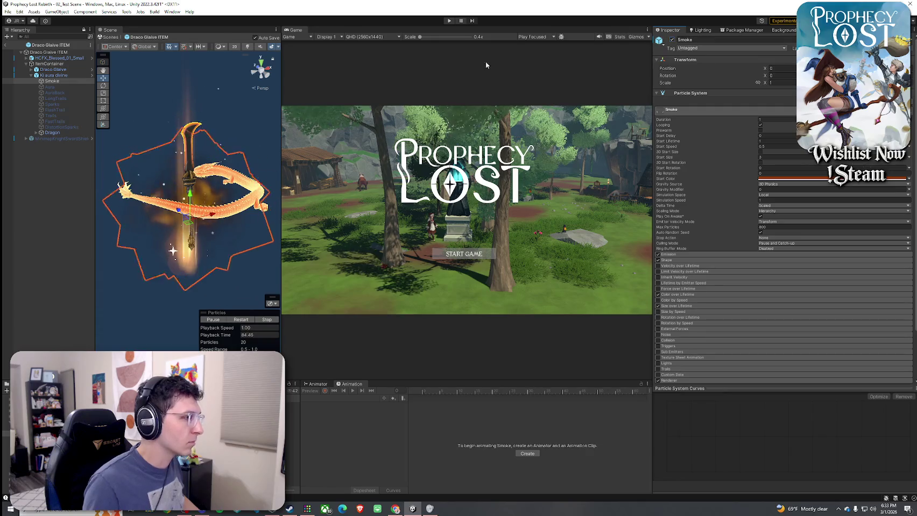
{"action": "mouse_move", "coordinate": [228, 101]}
{"action": "left_mouse_down"}
{"action": "mouse_move", "coordinate": [177, 102]}
{"action": "mouse_move", "coordinate": [213, 125]}
{"action": "left_mouse_up"}
{"action": "left_click", "coordinate": [49, 87]}
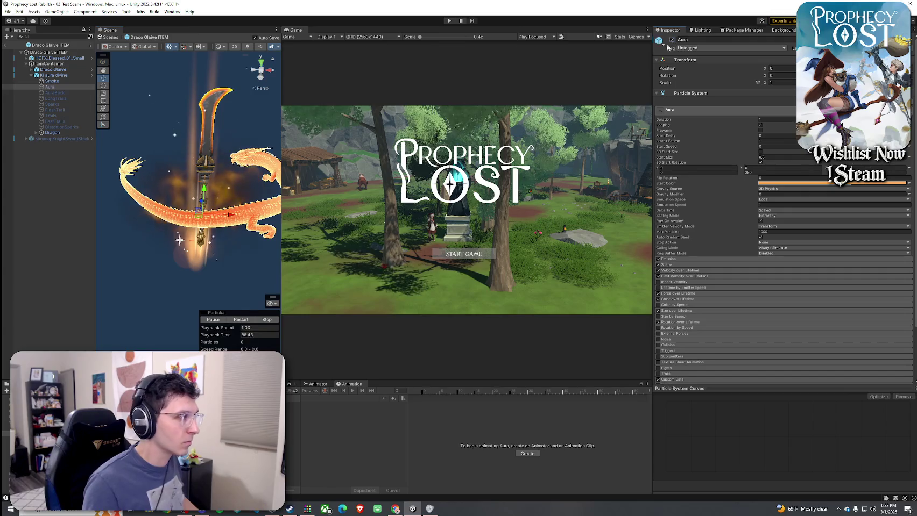
{"action": "left_click_drag", "start_coordinate": [223, 179], "coordinate": [113, 142]}
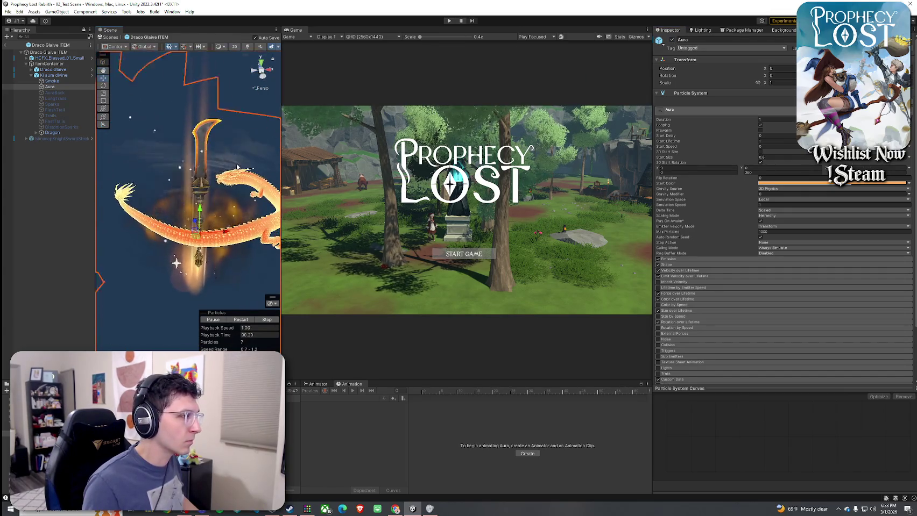
{"action": "left_click", "coordinate": [59, 93]}
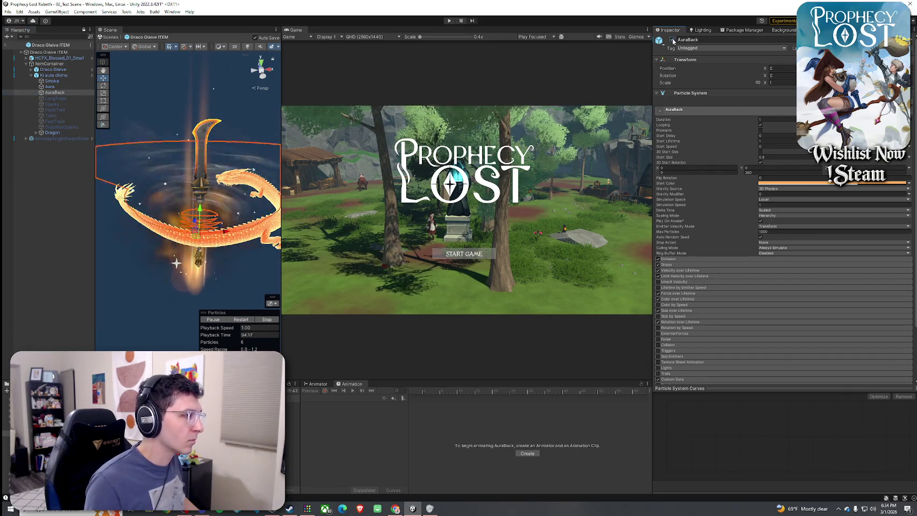
{"action": "mouse_move", "coordinate": [269, 151]}
{"action": "left_mouse_down"}
{"action": "mouse_move", "coordinate": [236, 142]}
{"action": "mouse_move", "coordinate": [232, 113]}
{"action": "left_mouse_up"}
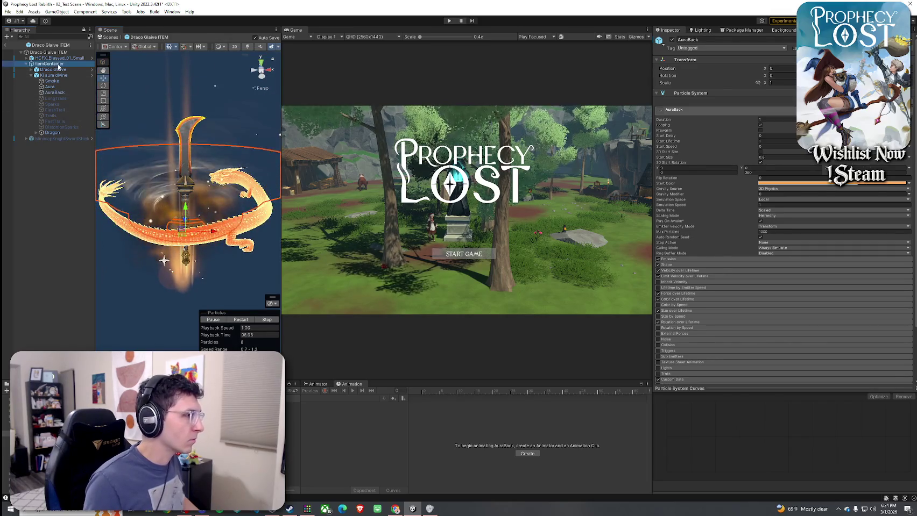
Change HCFX_Blessed_01_Small's Transform Scale X from 0.25 to 0.35.
{"action": "left_click", "coordinate": [58, 65]}
{"action": "left_click_drag", "start_coordinate": [233, 268], "coordinate": [204, 238]}
{"action": "scroll", "coordinate": [204, 239], "scroll_direction": "up", "scroll_amount": 5}
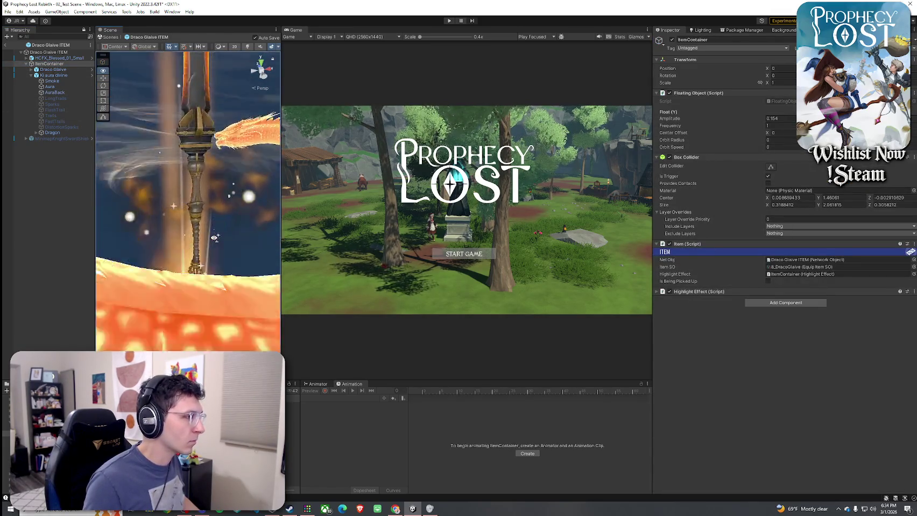
{"action": "scroll", "coordinate": [190, 221], "scroll_direction": "down", "scroll_amount": 5}
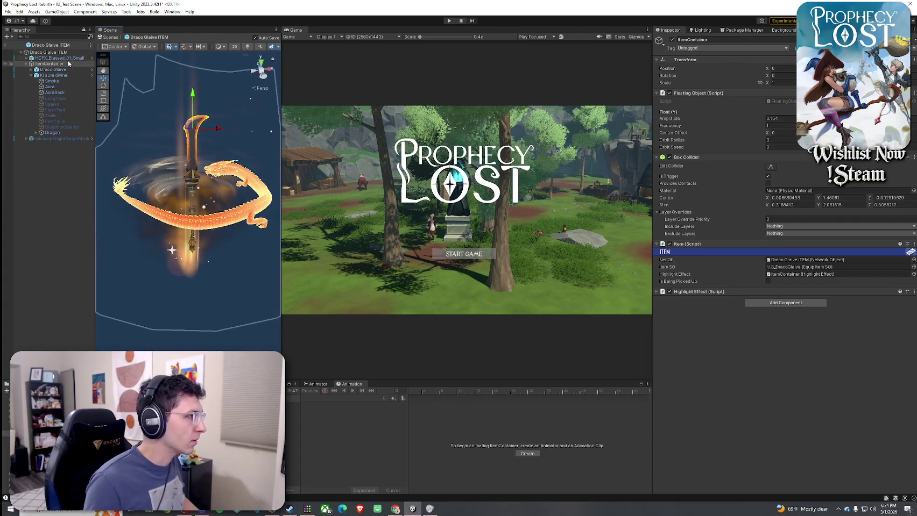
{"action": "left_click", "coordinate": [62, 57]}
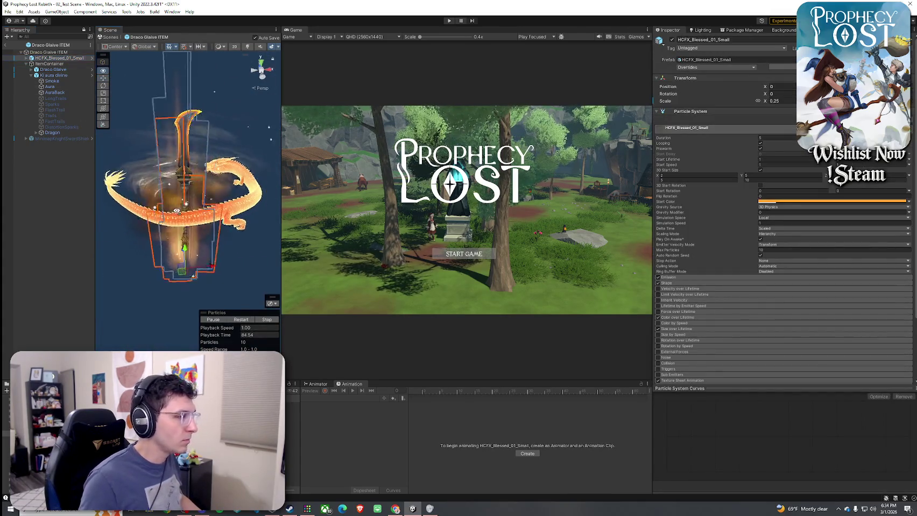
{"action": "left_click_drag", "start_coordinate": [203, 266], "coordinate": [177, 267]}
{"action": "left_click", "coordinate": [795, 101]}
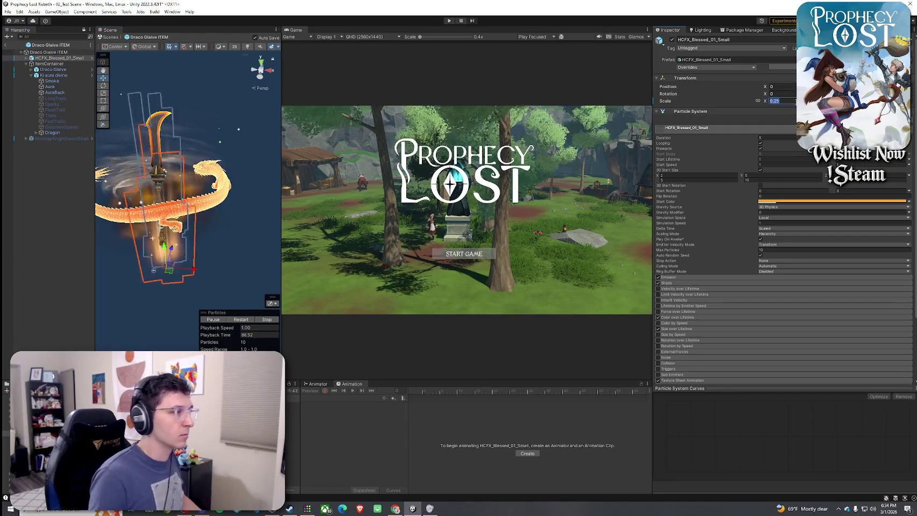
{"action": "type", "text": ".4"}
{"action": "key", "text": "BackSpace"}
{"action": "type", "text": "3"}
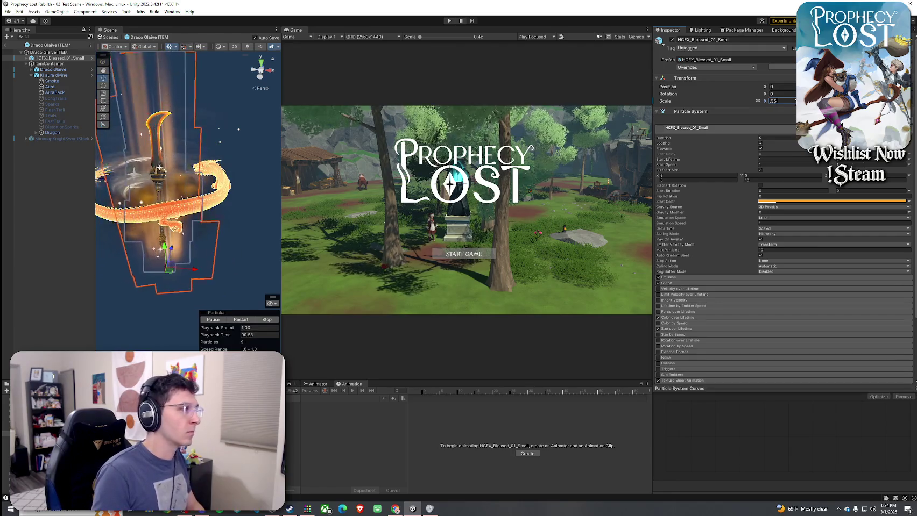
{"action": "type", "text": "5"}
{"action": "key", "text": "Return"}
Select the DistortionSparks layer and toggle its active checkbox.
{"action": "left_click_drag", "start_coordinate": [247, 120], "coordinate": [234, 132]}
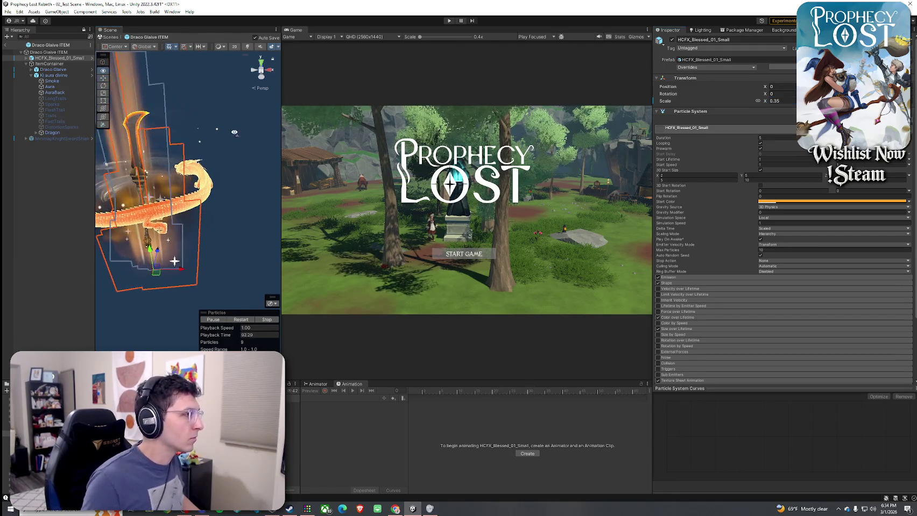
{"action": "left_click_drag", "start_coordinate": [171, 124], "coordinate": [526, 92]}
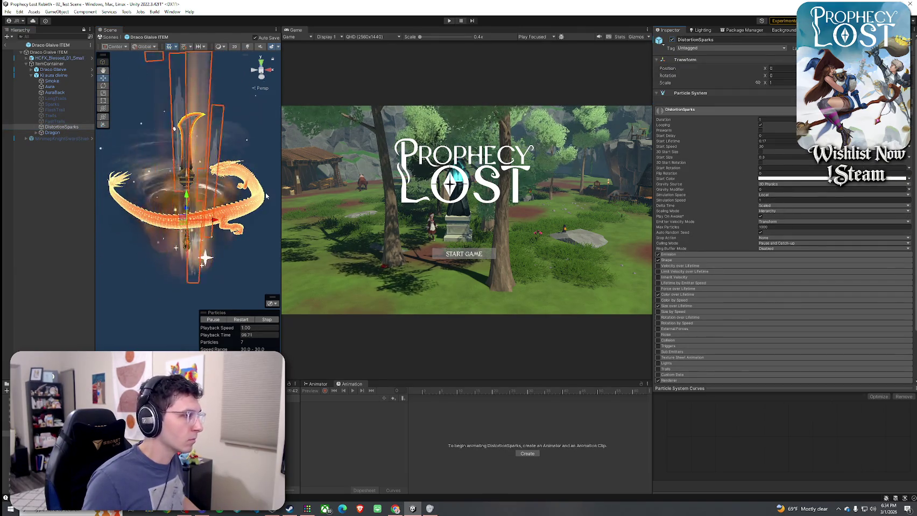
{"action": "left_click", "coordinate": [672, 39]}
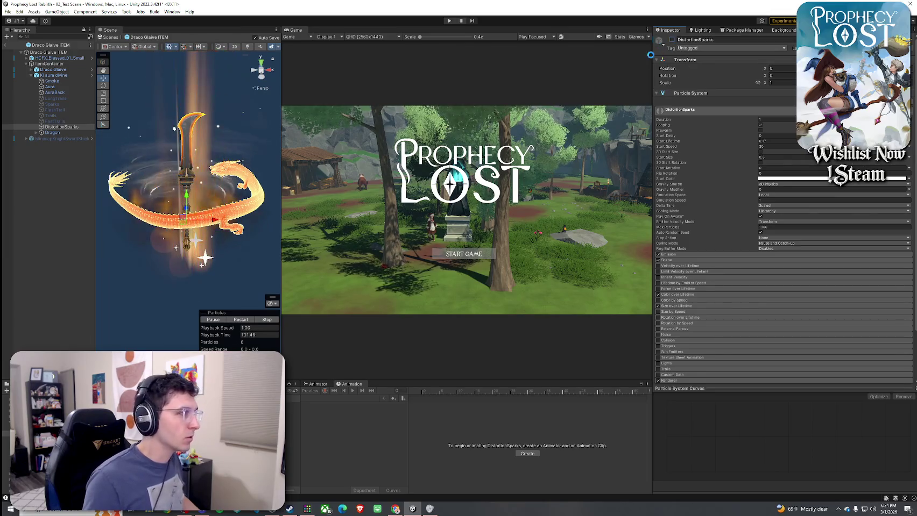
Turn the FastTrails particle layer back on.
{"action": "left_click", "coordinate": [54, 121]}
{"action": "left_click", "coordinate": [672, 40]}
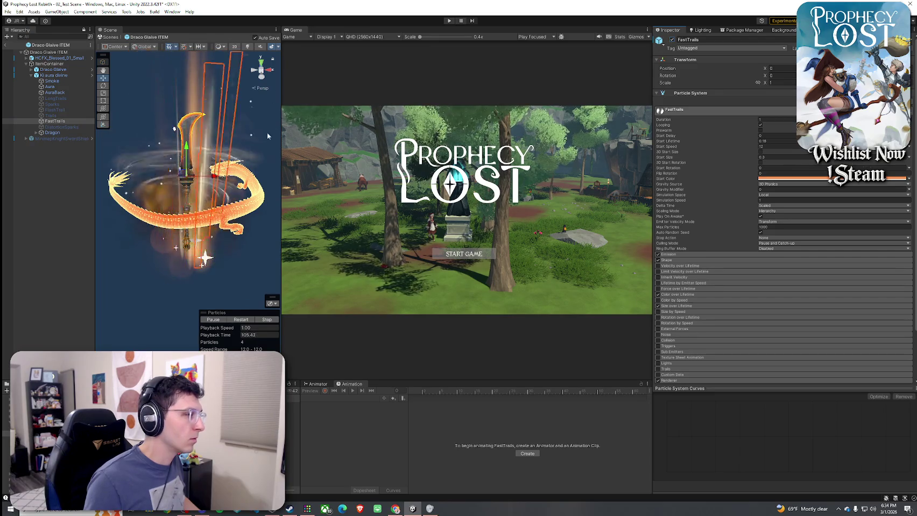
{"action": "left_click", "coordinate": [51, 190]}
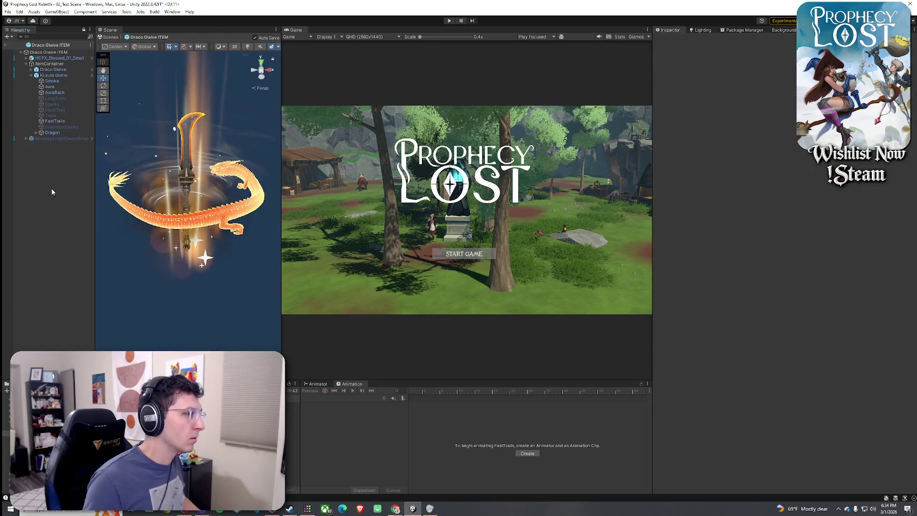
{"action": "left_click", "coordinate": [68, 52]}
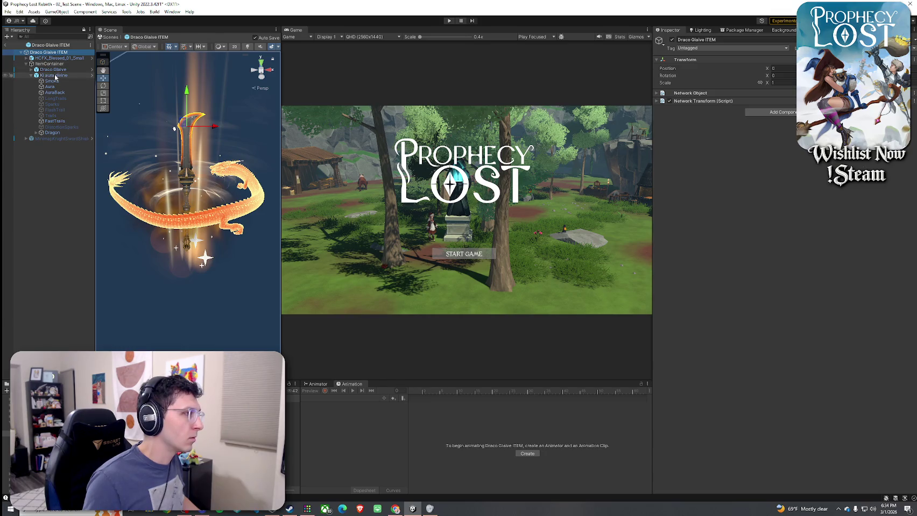
Select the FlashTrail layer and deactivate it with Alt+Shift+A.
{"action": "left_click", "coordinate": [56, 76]}
{"action": "left_click", "coordinate": [54, 104]}
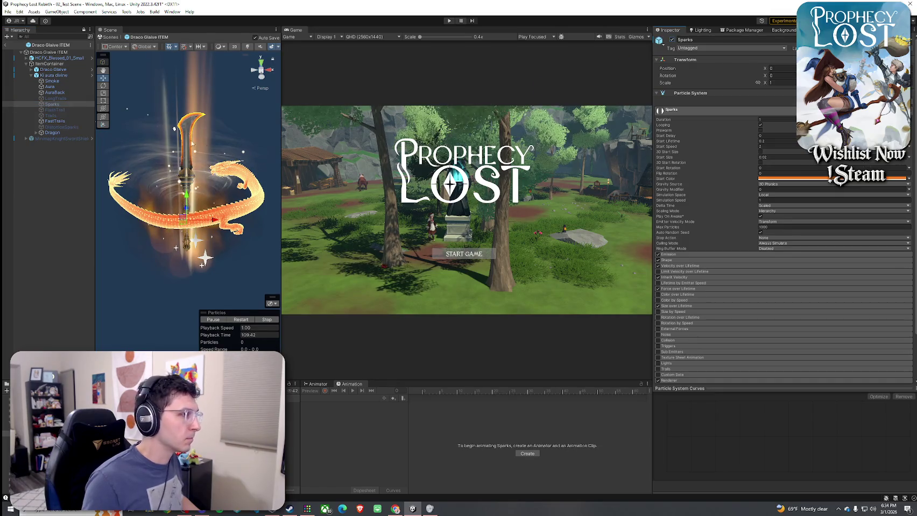
{"action": "left_click", "coordinate": [60, 110]}
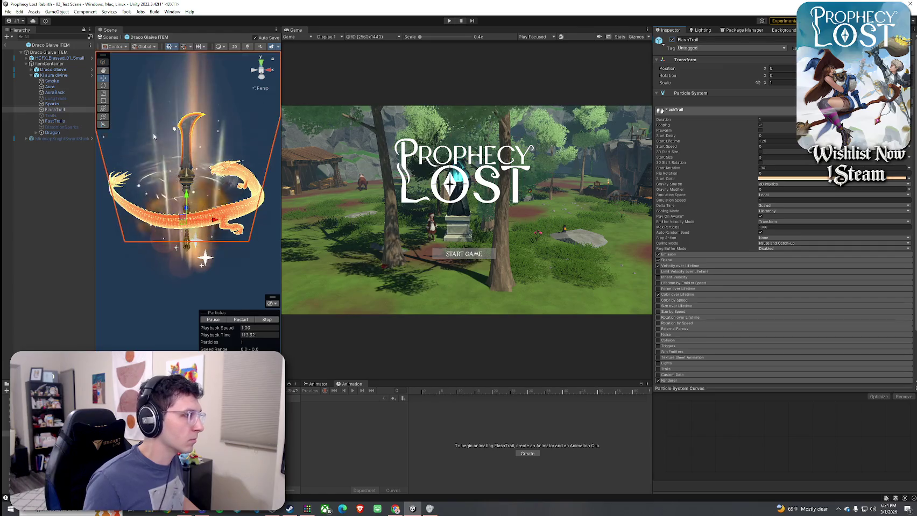
{"action": "mouse_move", "coordinate": [164, 142]}
{"action": "left_mouse_down"}
{"action": "mouse_move", "coordinate": [73, 139]}
{"action": "mouse_move", "coordinate": [219, 178]}
{"action": "mouse_move", "coordinate": [266, 131]}
{"action": "mouse_move", "coordinate": [323, 177]}
{"action": "mouse_move", "coordinate": [308, 185]}
{"action": "left_mouse_up"}
{"action": "key", "text": "alt+shift+a"}
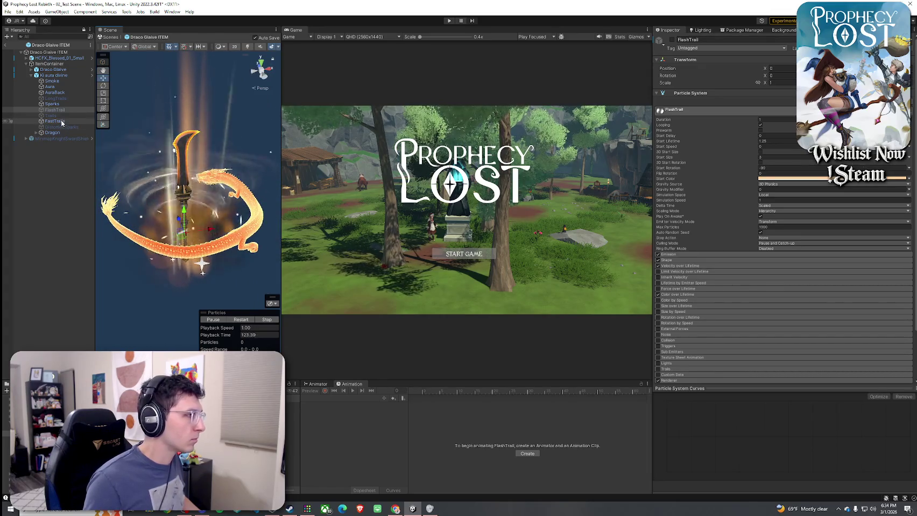
Review LongTrails, FastTrails and HCFX_Blessed_01_Small, then reselect Ki aura divine.
{"action": "left_click", "coordinate": [56, 99]}
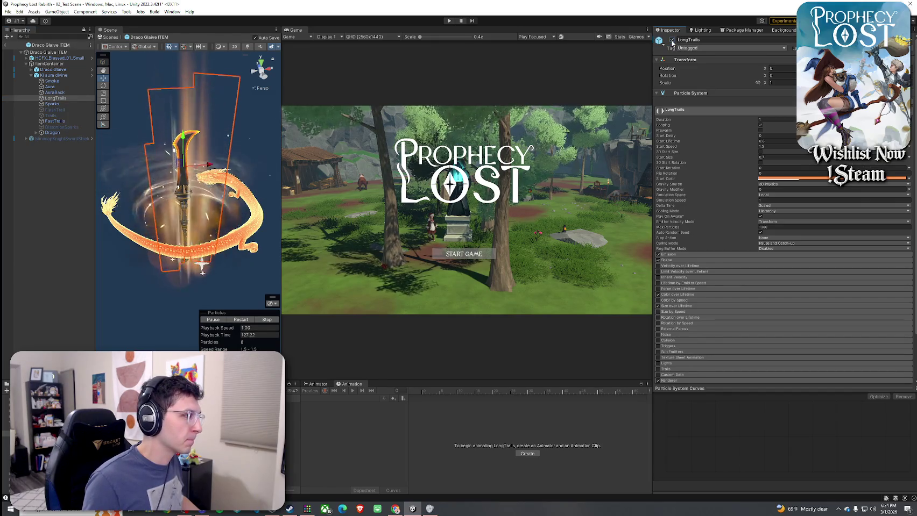
{"action": "left_click", "coordinate": [55, 121]}
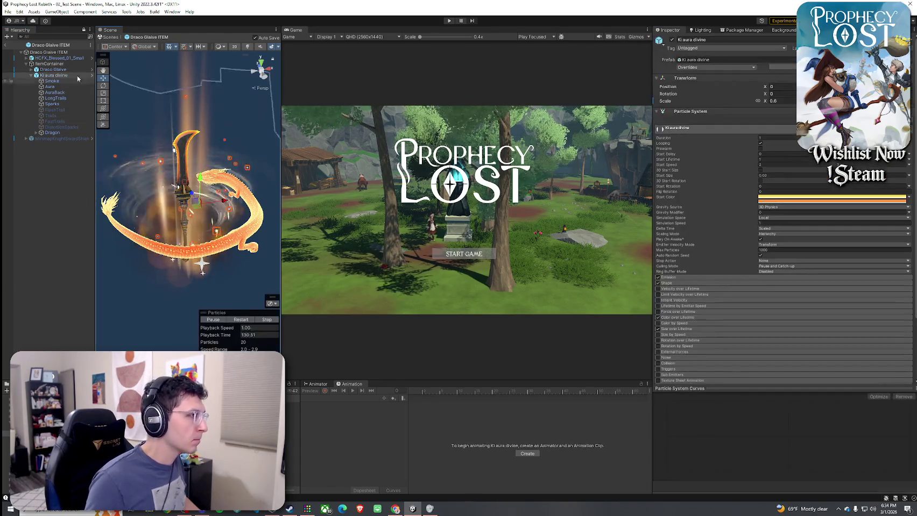
{"action": "left_click", "coordinate": [65, 58]}
{"action": "left_click", "coordinate": [60, 53]}
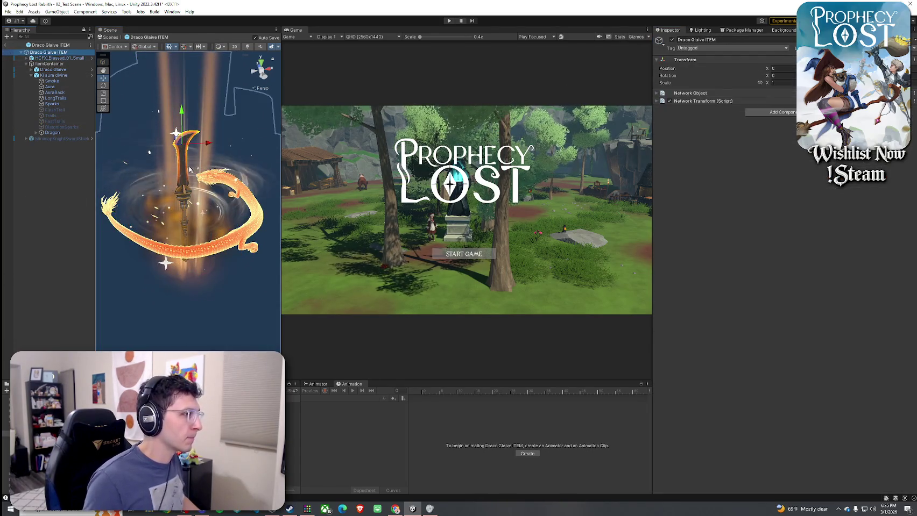
{"action": "left_click", "coordinate": [66, 171]}
{"action": "left_click", "coordinate": [54, 76]}
{"action": "left_click_drag", "start_coordinate": [178, 123], "coordinate": [240, 123]}
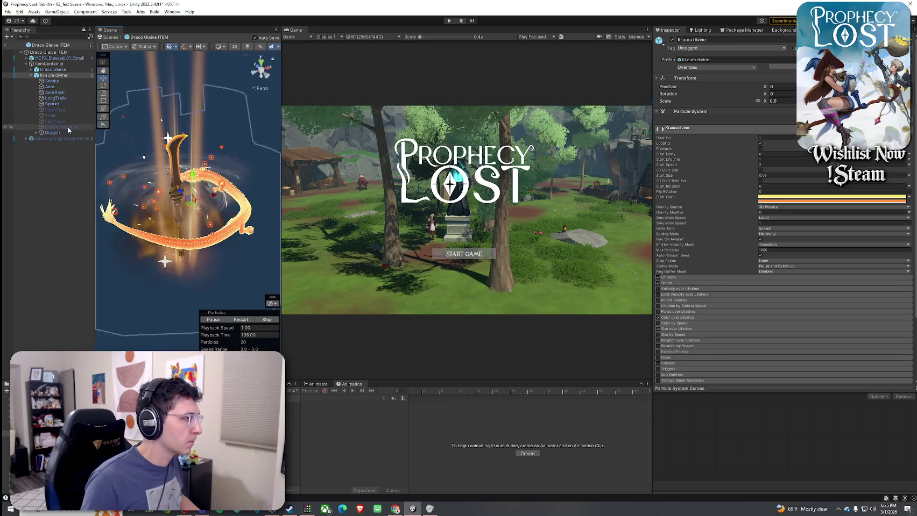
{"action": "left_click", "coordinate": [61, 152]}
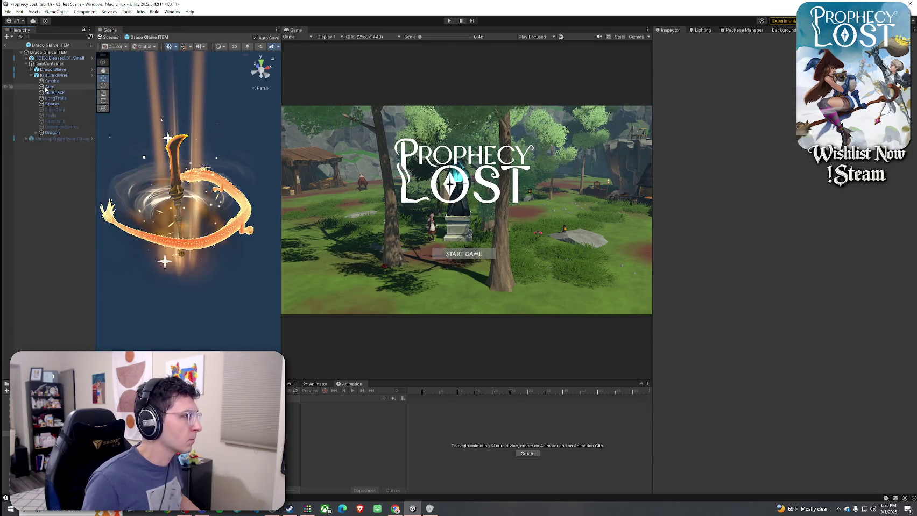
{"action": "right_click", "coordinate": [11, 30]}
{"action": "left_click", "coordinate": [17, 48]}
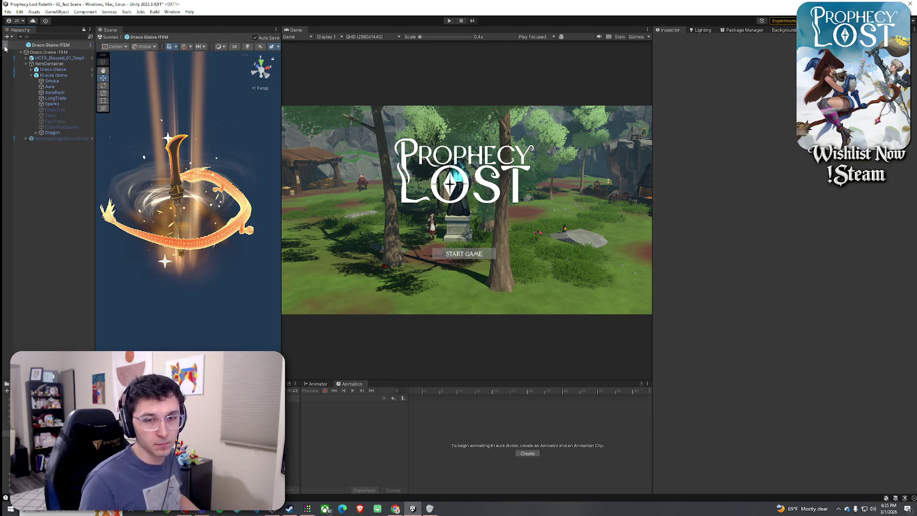
Exit Prefab Mode to 02_Test Scene, press Play, click START GAME and maximize the Game view.
{"action": "left_click", "coordinate": [6, 47]}
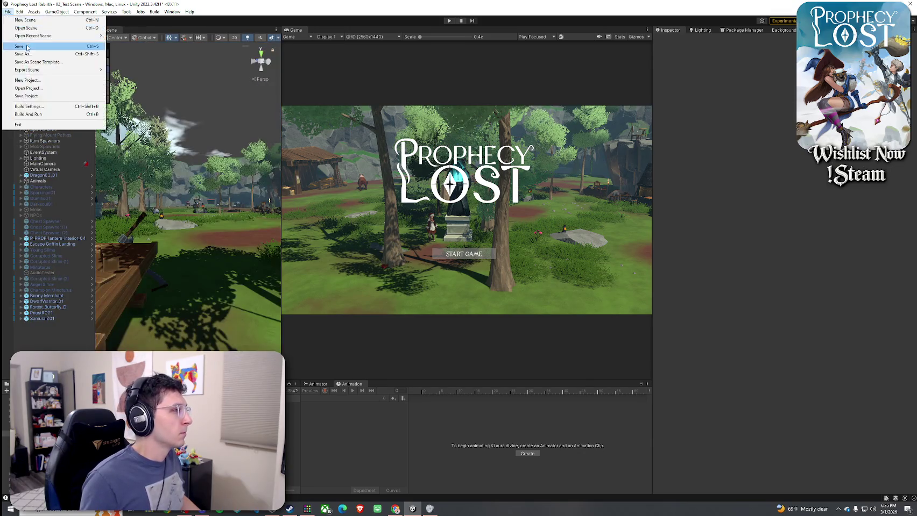
{"action": "left_click", "coordinate": [449, 21]}
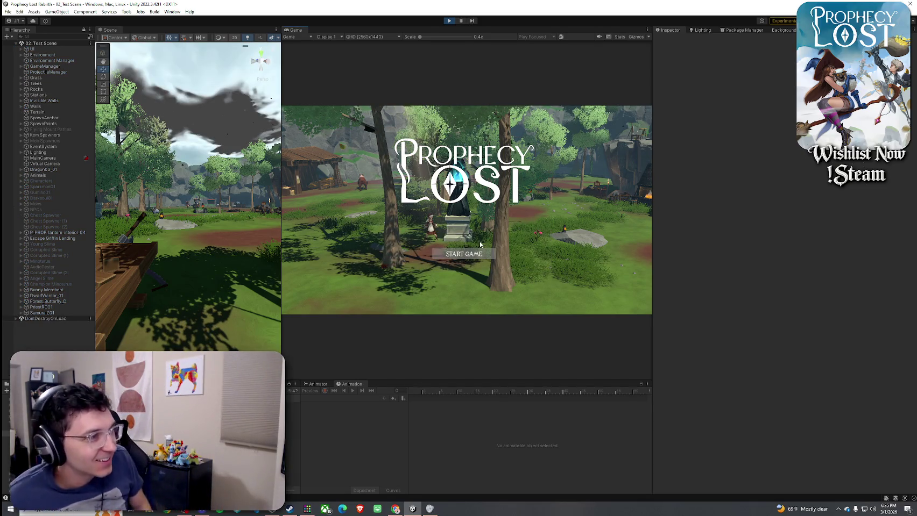
{"action": "left_click", "coordinate": [466, 255]}
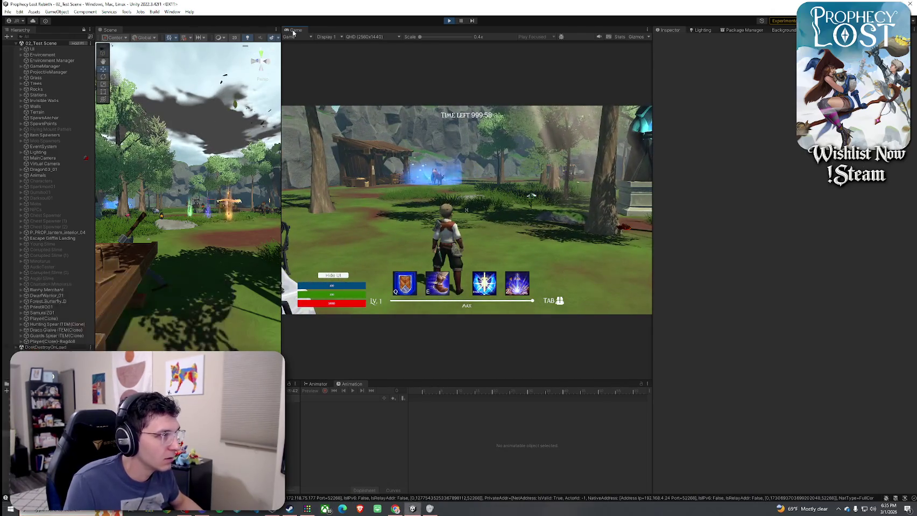
{"action": "key", "text": "shift+space"}
Run through the level toward the forge and climb onto the big rock.
{"action": "key", "text": "w"}
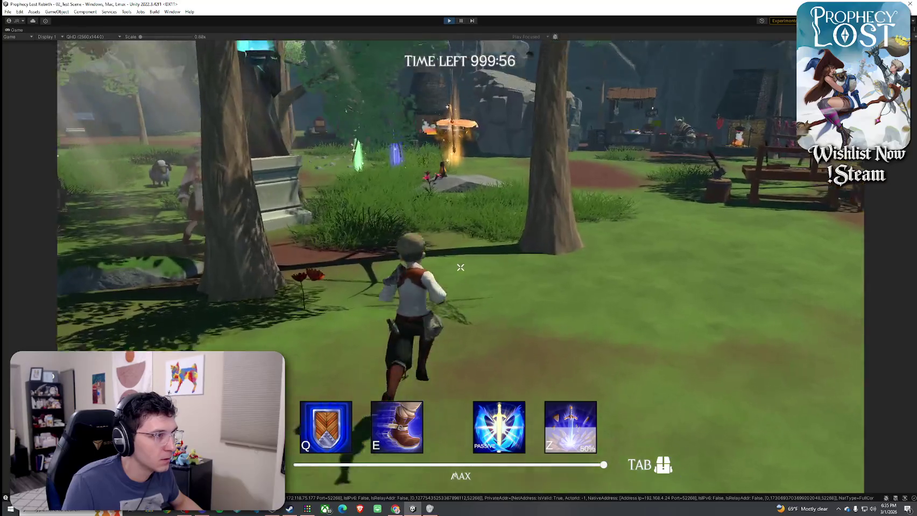
{"action": "key", "text": "Tab"}
{"action": "key", "text": "Tab"}
{"action": "key", "text": "e"}
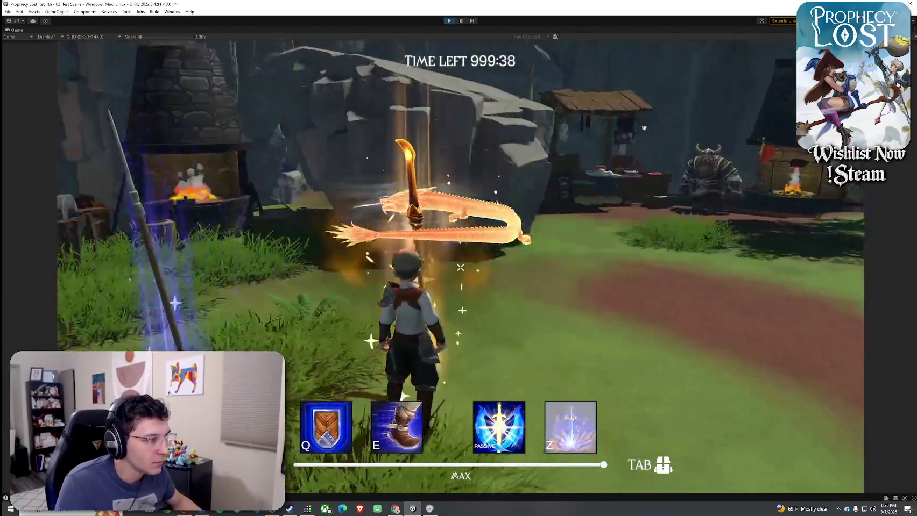
{"action": "key", "text": "w"}
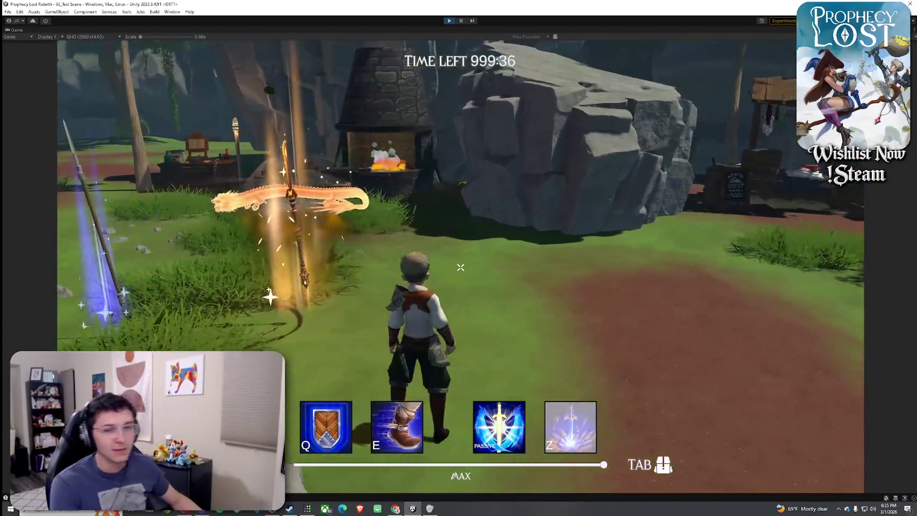
{"action": "key", "text": "space"}
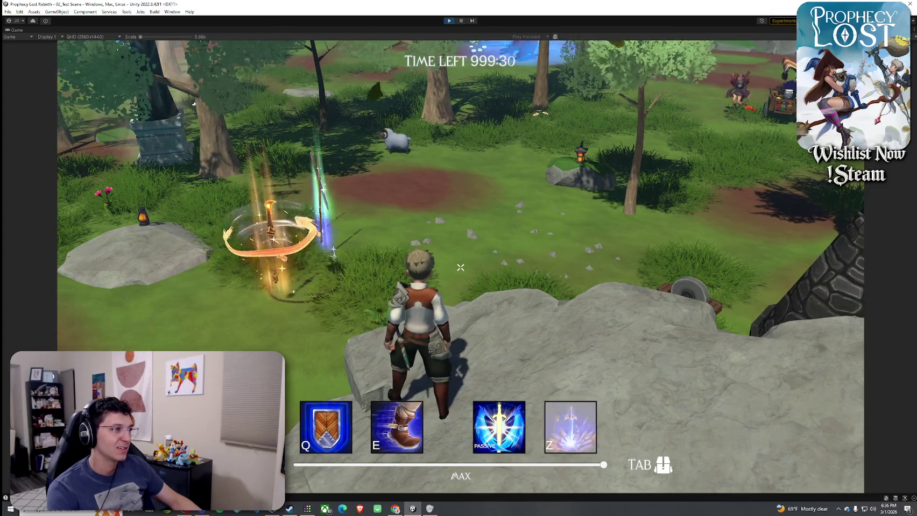
{"action": "key", "text": "w"}
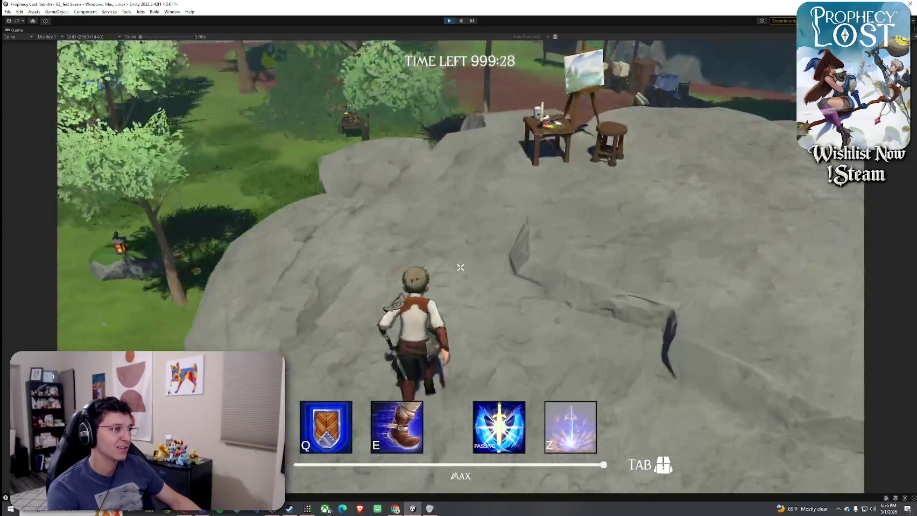
{"action": "key", "text": "w"}
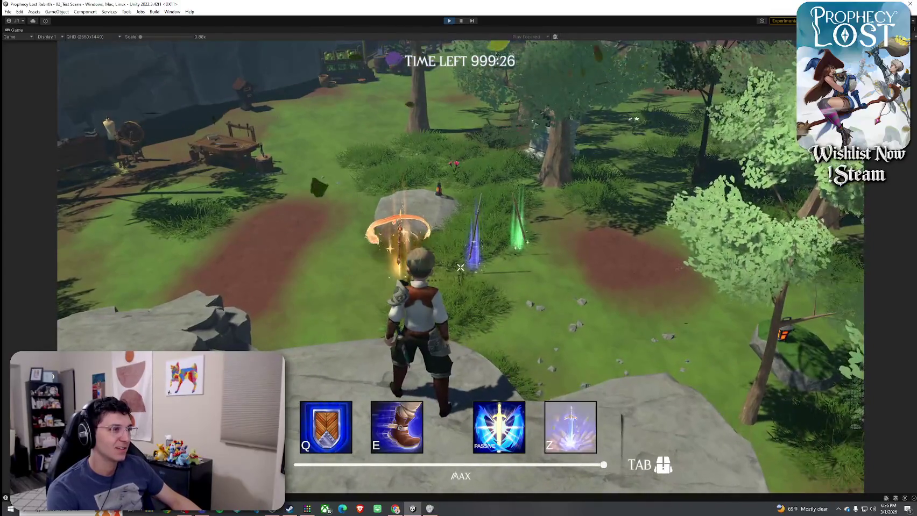
{"action": "key", "text": "w"}
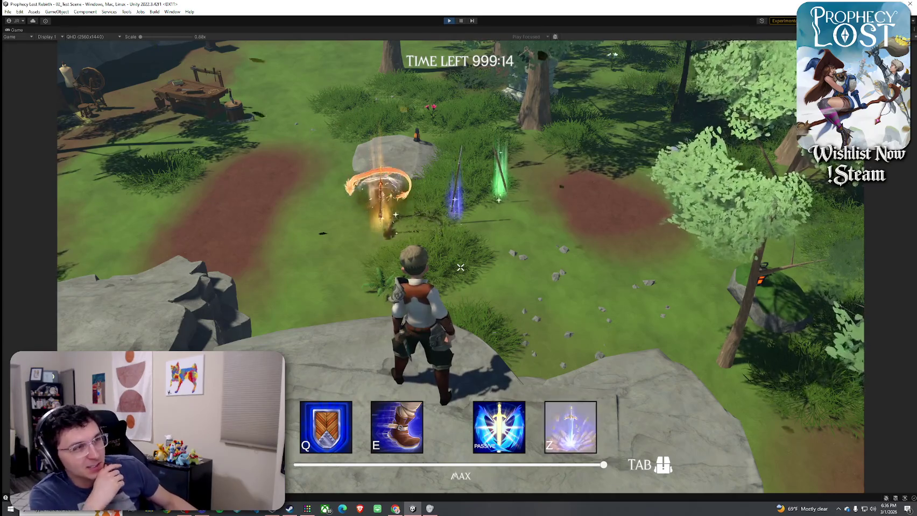
Move along the ledge to the glowing weapons, check the inventory and drop the second spear.
{"action": "key", "text": "a"}
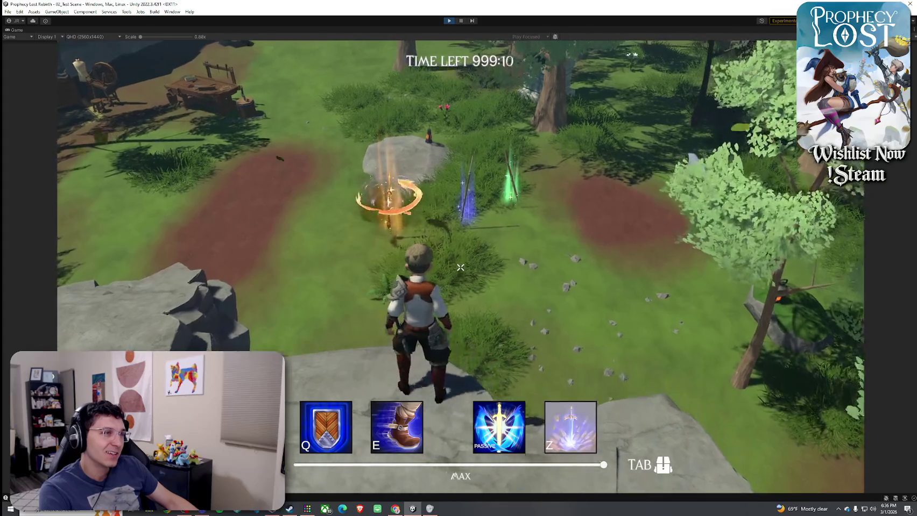
{"action": "key", "text": "a"}
{"action": "key", "text": "a"}
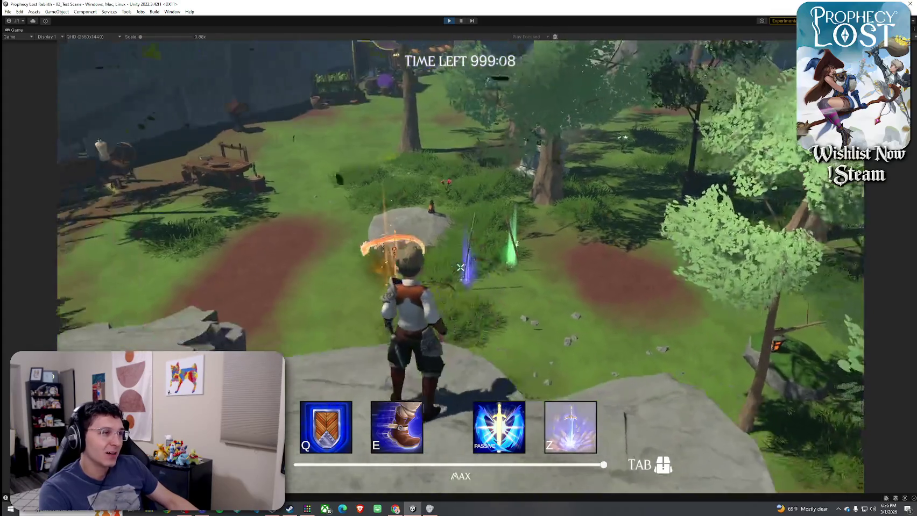
{"action": "key", "text": "a"}
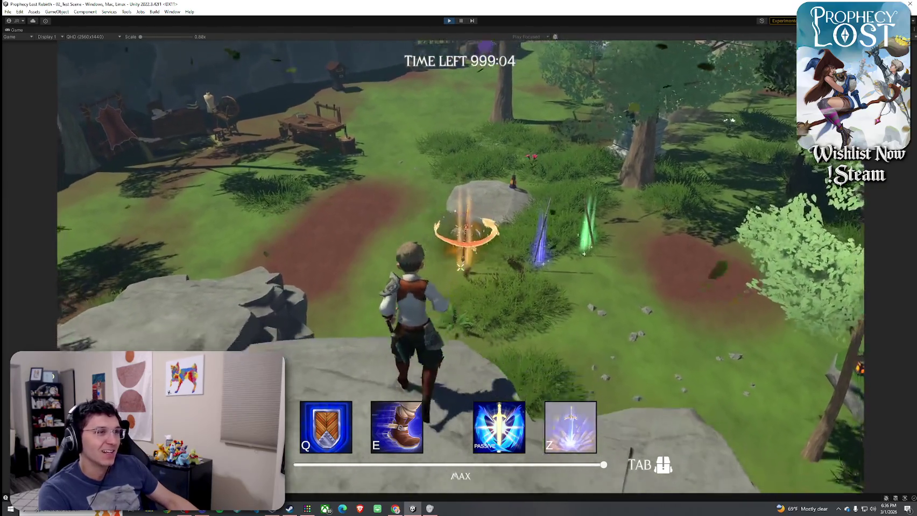
{"action": "key", "text": "space"}
{"action": "key", "text": "w"}
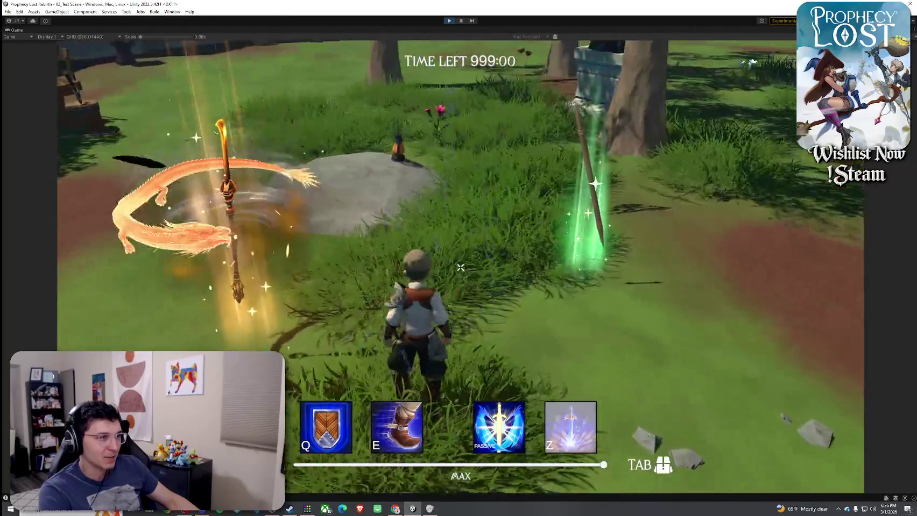
{"action": "key", "text": "Tab"}
{"action": "key", "text": "Tab"}
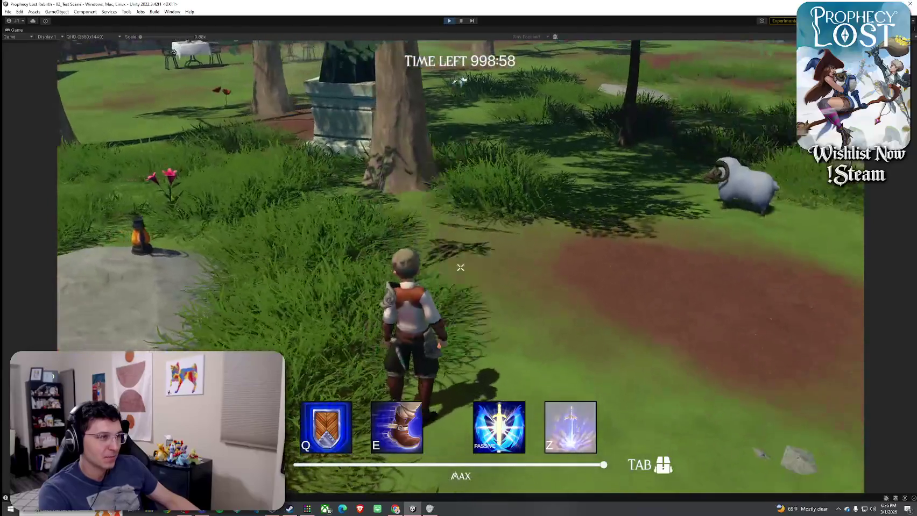
{"action": "key", "text": "Tab"}
{"action": "right_click", "coordinate": [686, 226]}
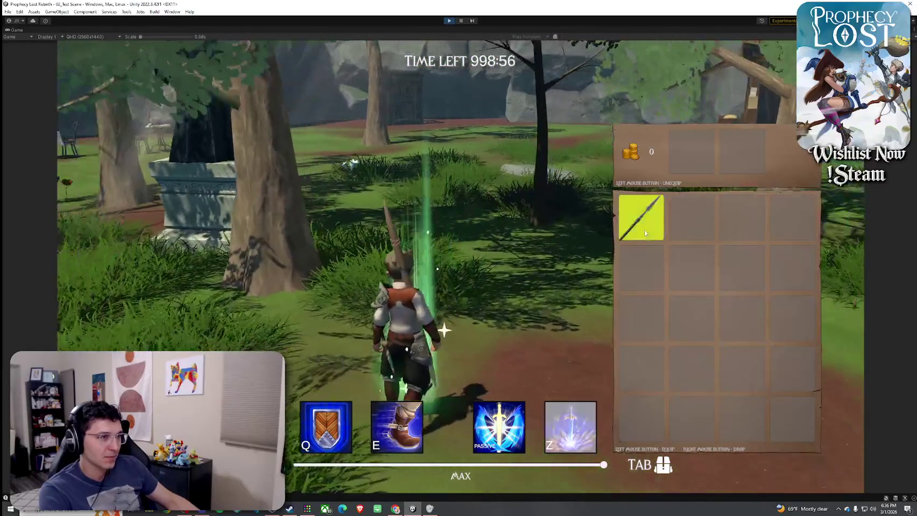
Close the inventory, walk toward the golden Draco Glaive, then return to the Unity editor.
{"action": "key", "text": "Tab"}
{"action": "key", "text": "a"}
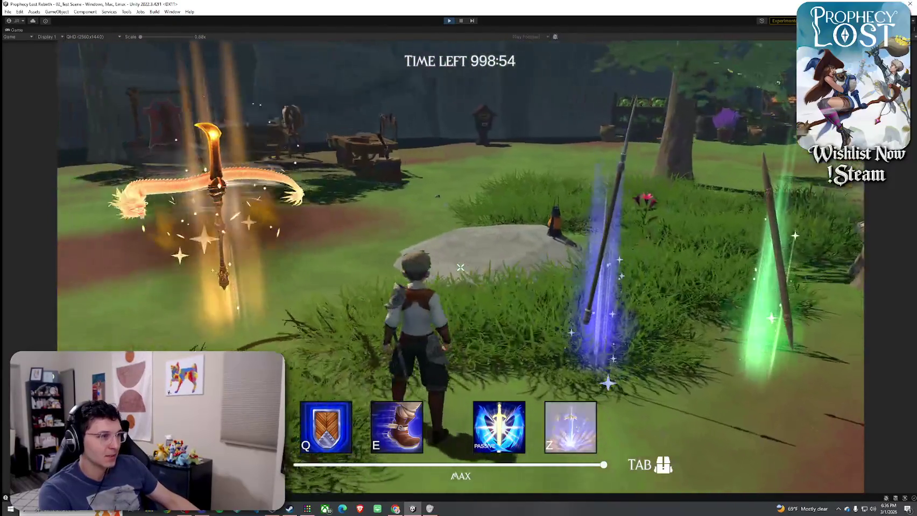
{"action": "key", "text": "s"}
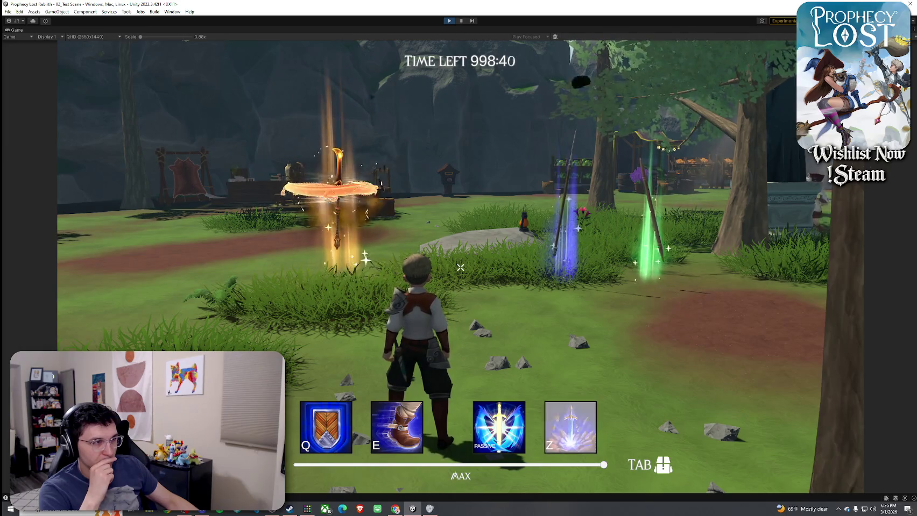
{"action": "key", "text": "w"}
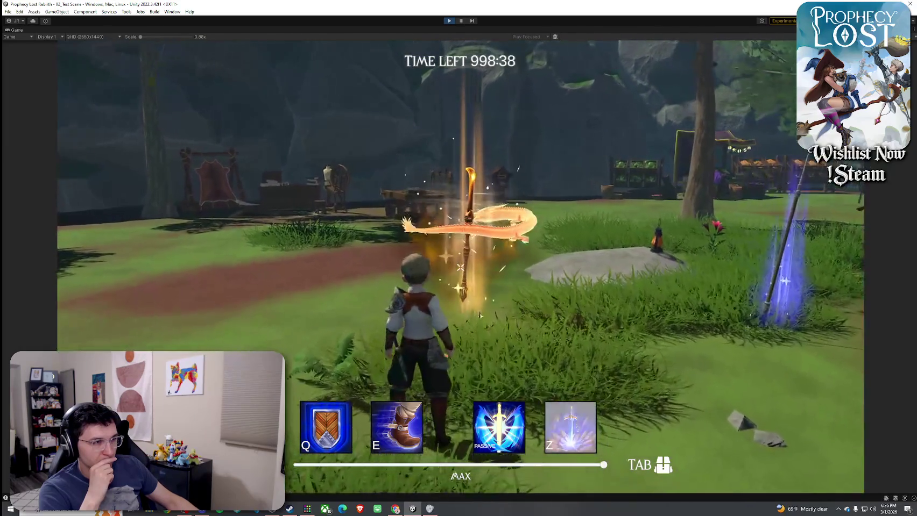
{"action": "key", "text": "s"}
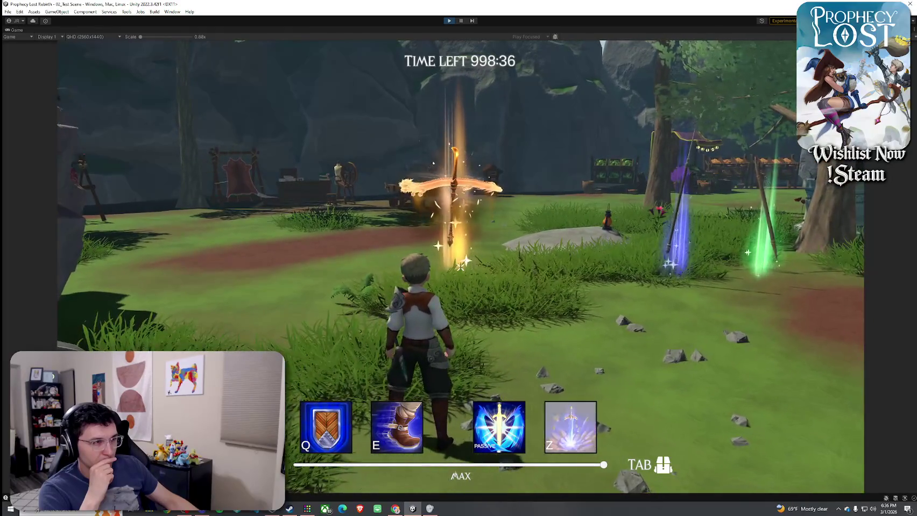
{"action": "key", "text": "s"}
{"action": "key", "text": "w"}
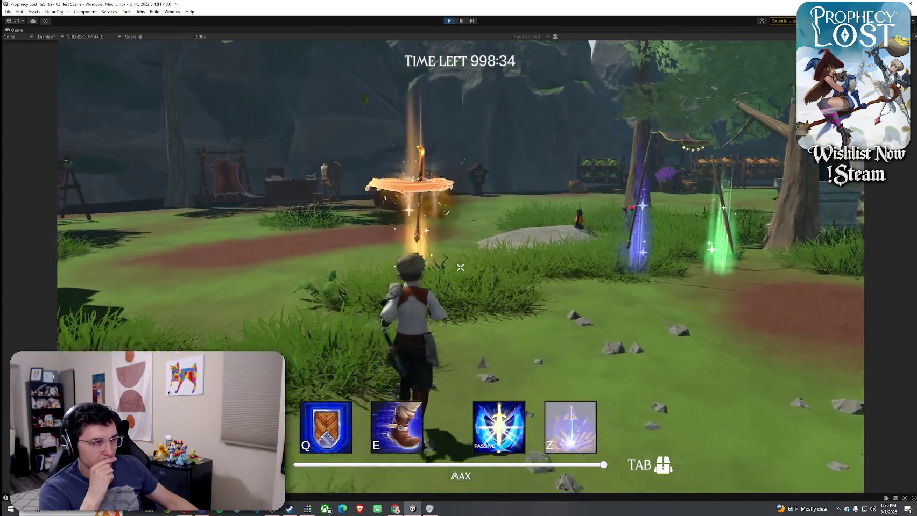
{"action": "key", "text": "super"}
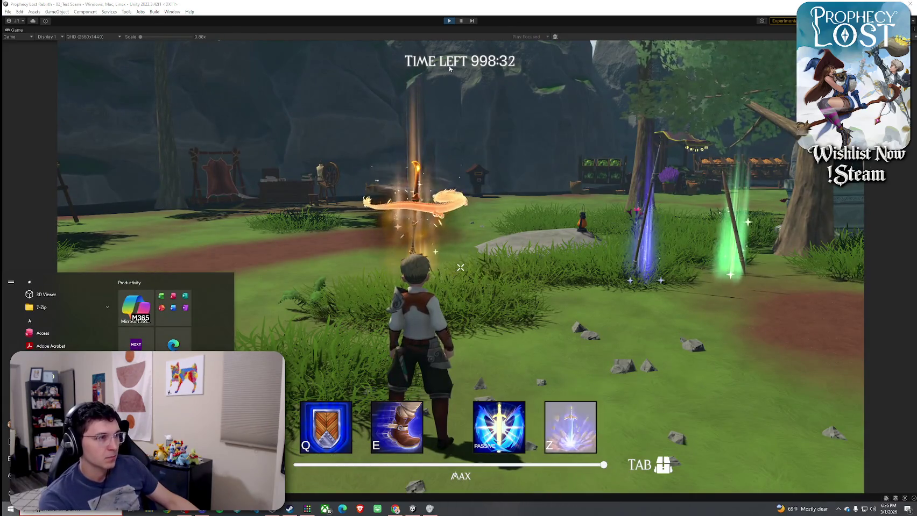
{"action": "left_click", "coordinate": [440, 75]}
Stop the playtest and inspect both point lights in the Draco Glaive ITEM prefab.
{"action": "key", "text": "ctrl+p"}
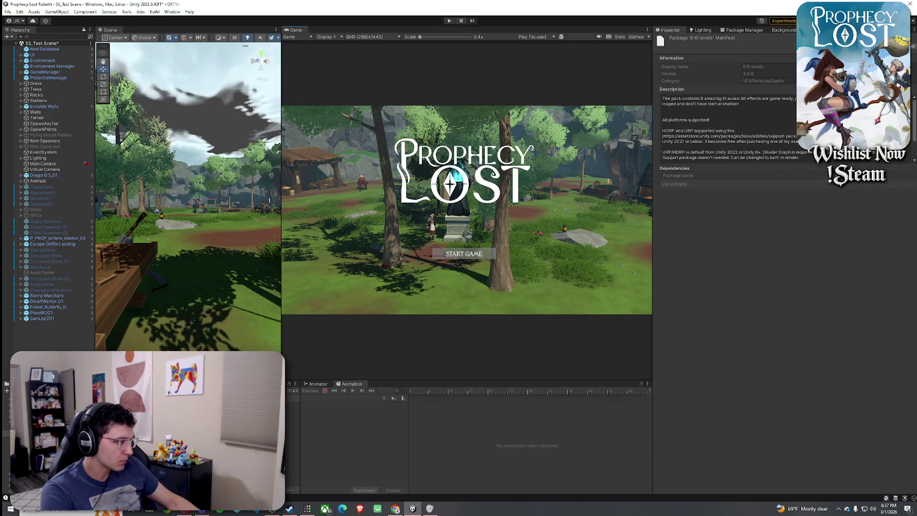
{"action": "double_click", "coordinate": [54, 497]}
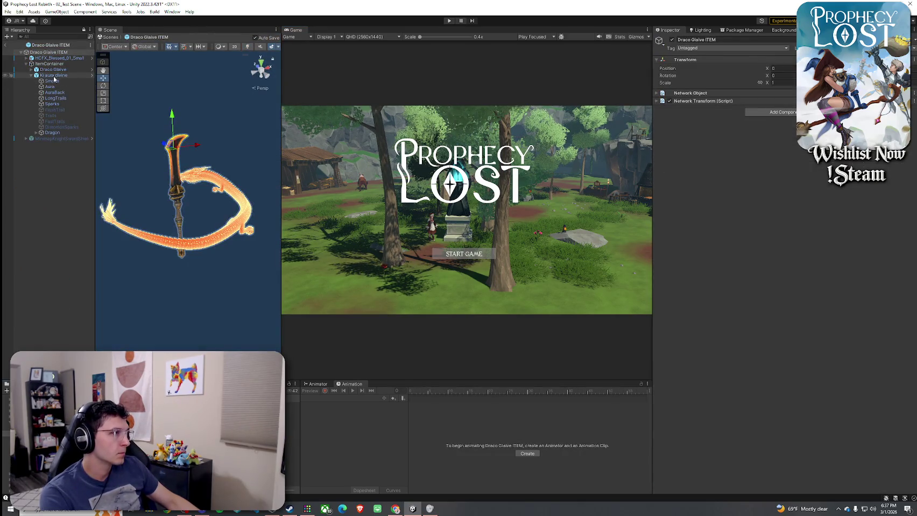
{"action": "left_click", "coordinate": [52, 81], "text": "shift"}
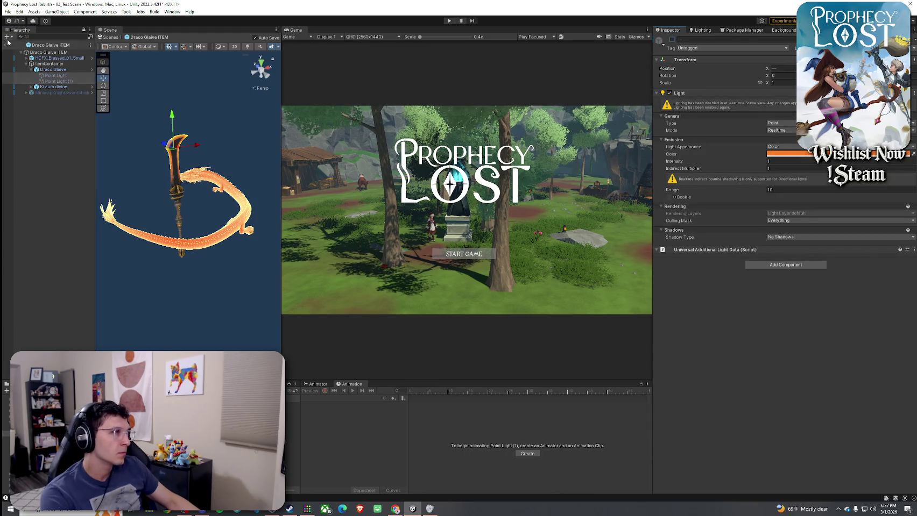
{"action": "left_click", "coordinate": [7, 44]}
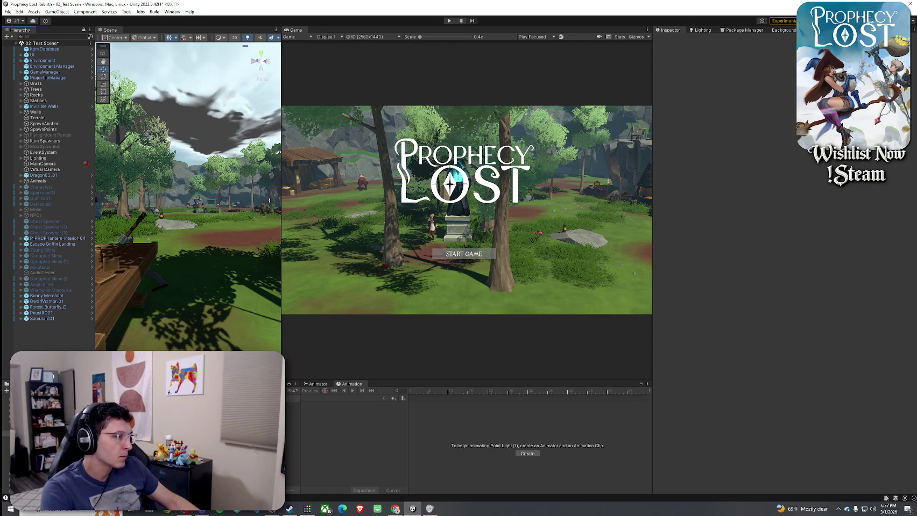
Inspect the two point lights inside the Draco Glaive prefab.
{"action": "left_click", "coordinate": [145, 430]}
{"action": "double_click", "coordinate": [145, 430]}
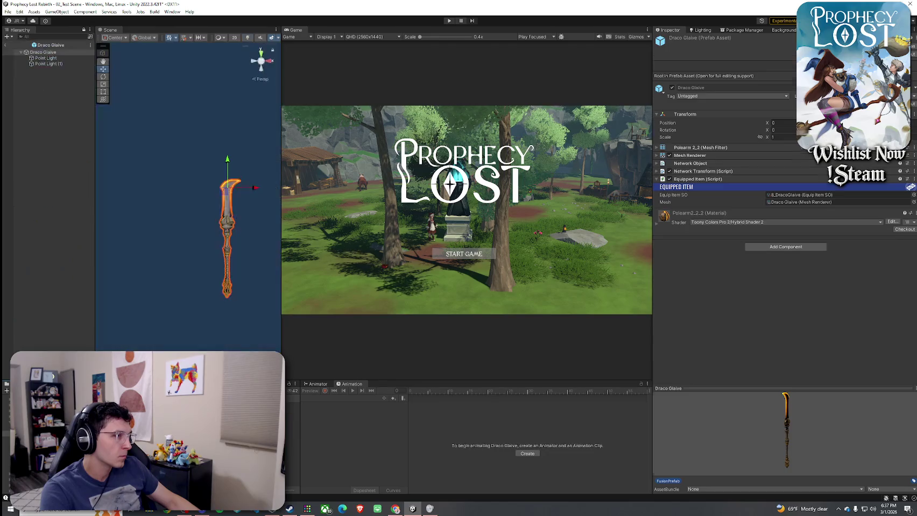
{"action": "left_click_drag", "start_coordinate": [193, 292], "coordinate": [223, 289]}
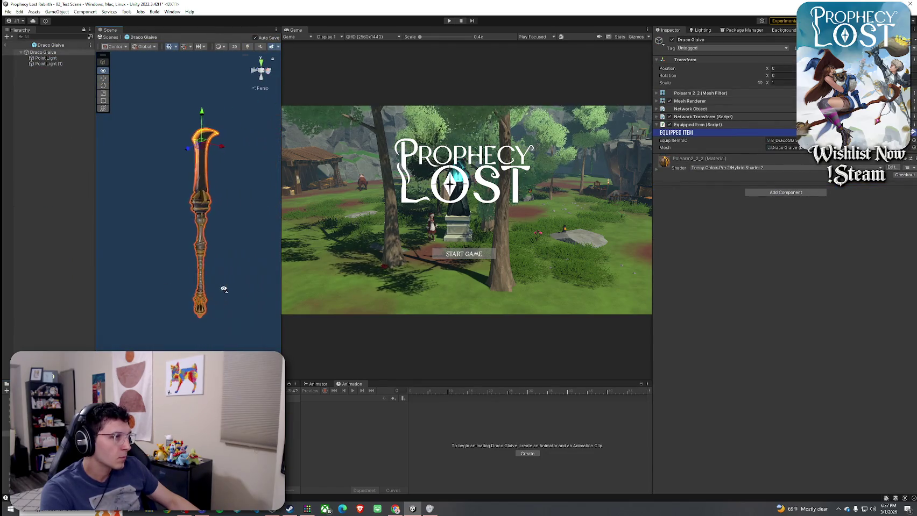
{"action": "left_click", "coordinate": [70, 63]}
{"action": "left_click", "coordinate": [69, 57], "text": "shift"}
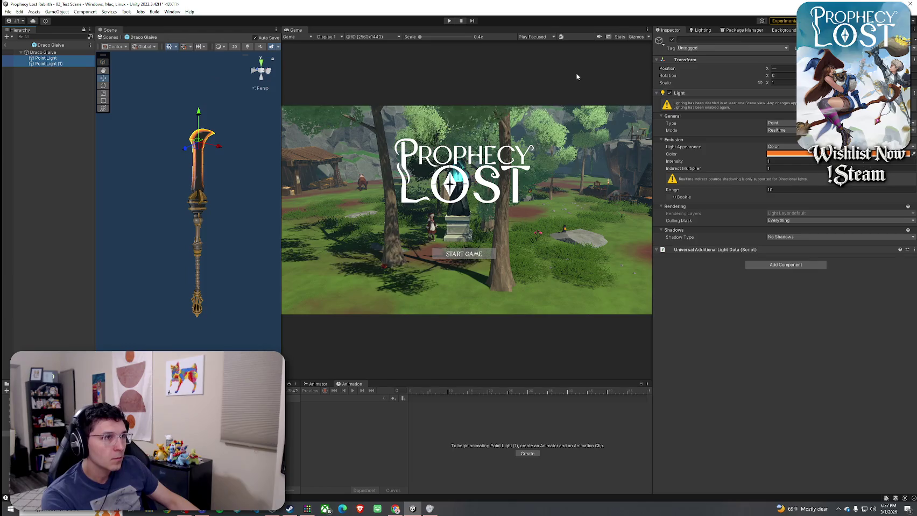
{"action": "left_click", "coordinate": [237, 162]}
{"action": "left_click_drag", "start_coordinate": [237, 161], "coordinate": [251, 145]}
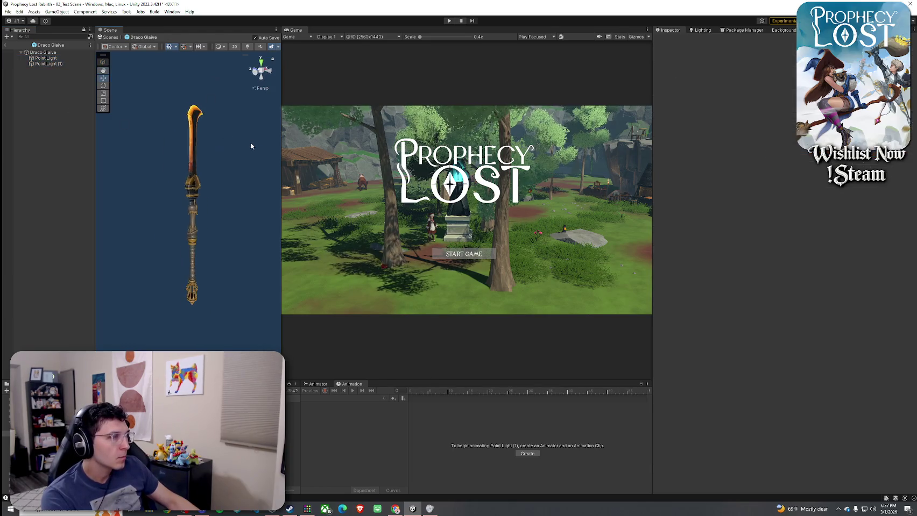
{"action": "left_click", "coordinate": [59, 65]}
{"action": "left_click", "coordinate": [53, 58], "text": "shift"}
{"action": "left_click", "coordinate": [64, 93]}
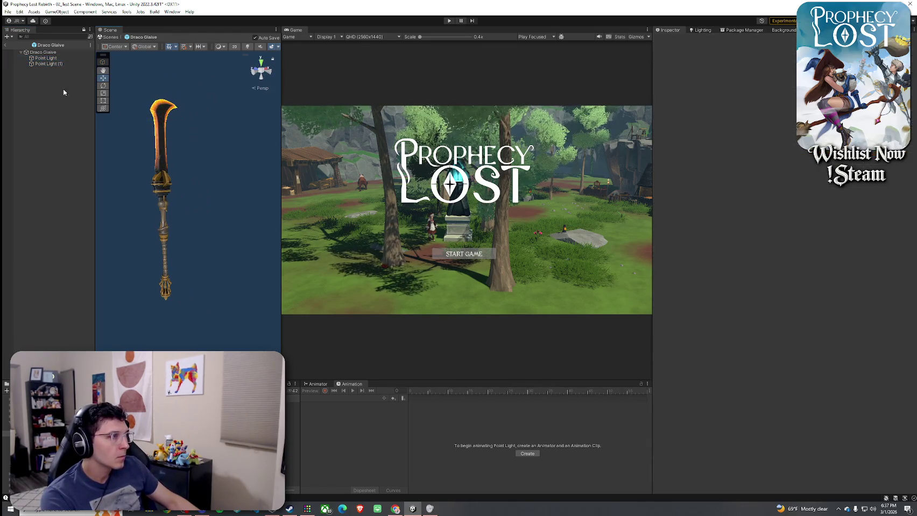
Return to the test scene, save it, and start a new playtest.
{"action": "left_click", "coordinate": [5, 48]}
{"action": "left_click", "coordinate": [7, 11]}
{"action": "left_click", "coordinate": [21, 49]}
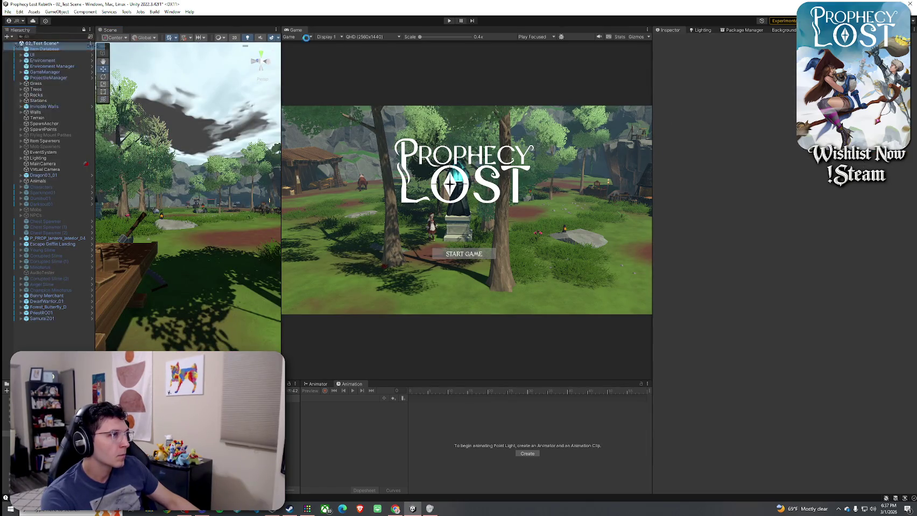
{"action": "left_click", "coordinate": [454, 20]}
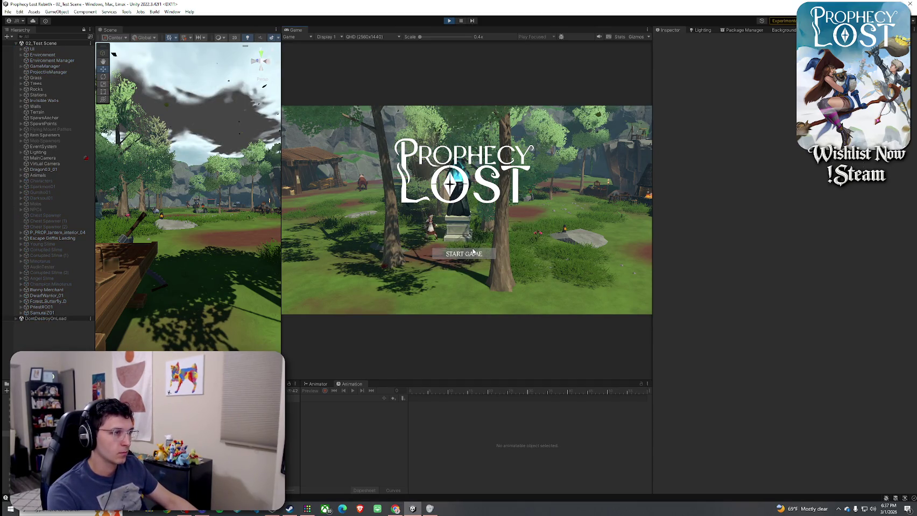
Host a game, run to the orange glaive pickup, grab it and slash.
{"action": "left_click", "coordinate": [464, 254]}
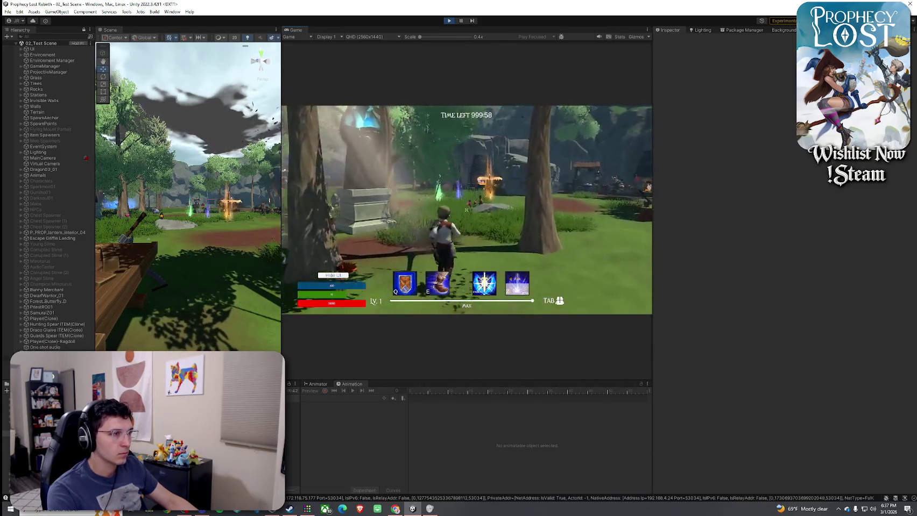
{"action": "key", "text": "w"}
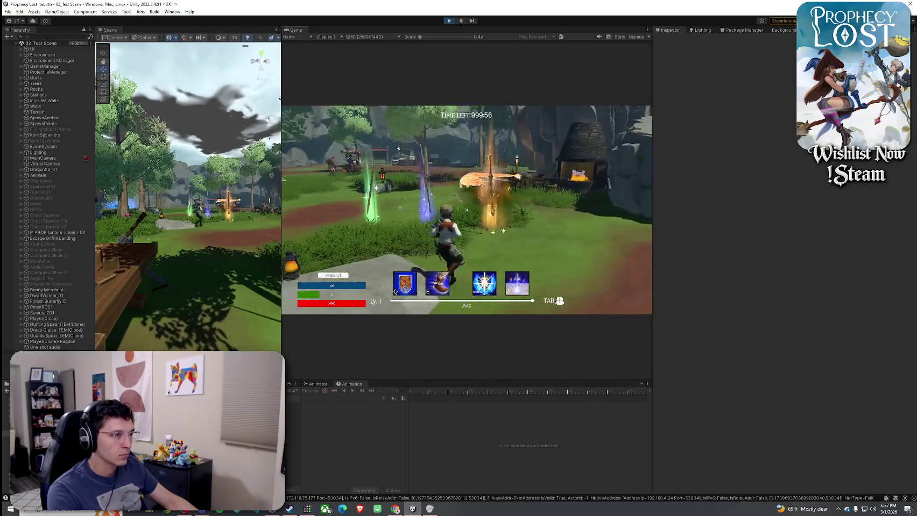
{"action": "key", "text": "w"}
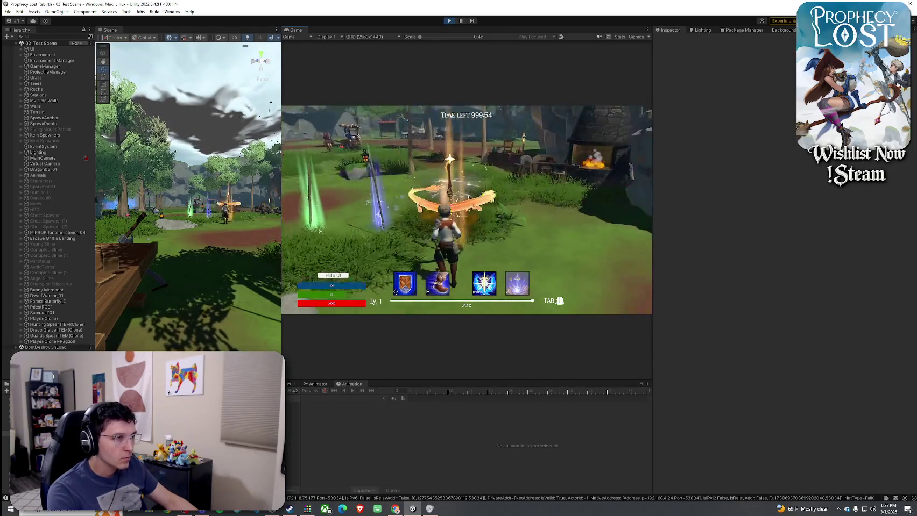
{"action": "key", "text": "f"}
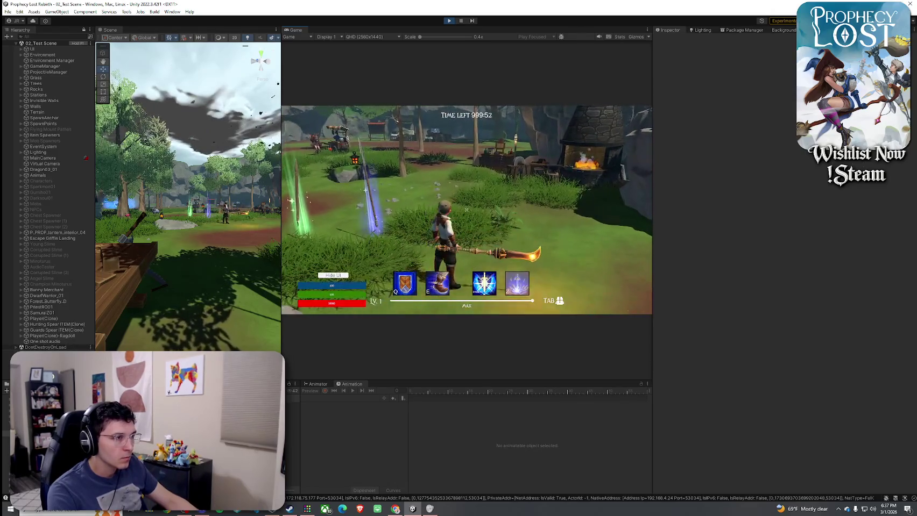
{"action": "key", "text": "w"}
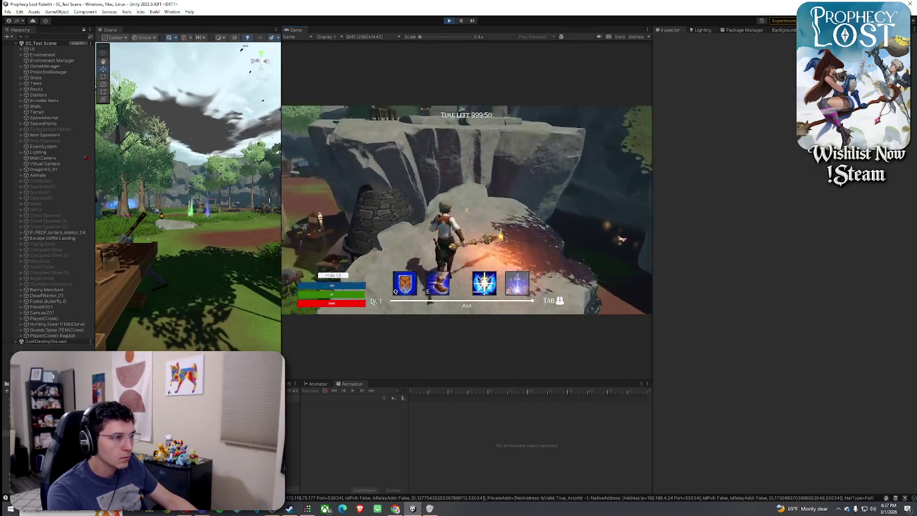
{"action": "key", "text": "w"}
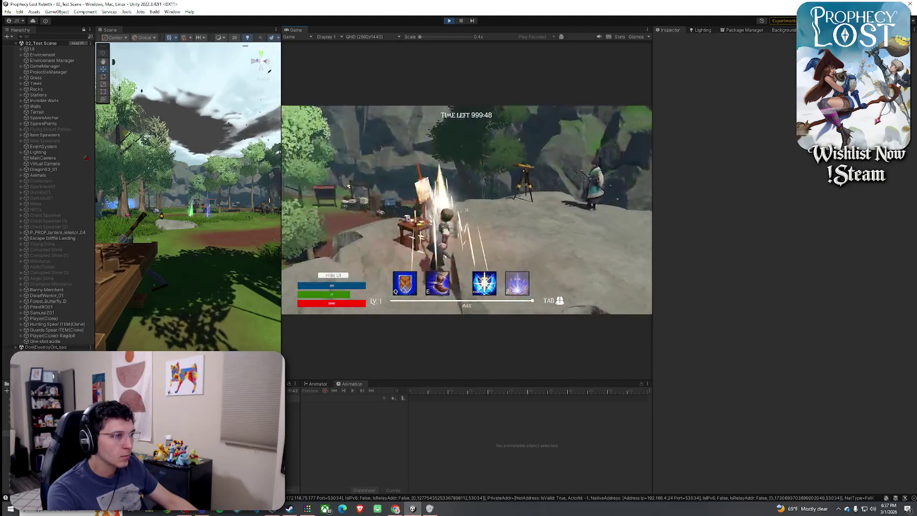
{"action": "key", "text": "w"}
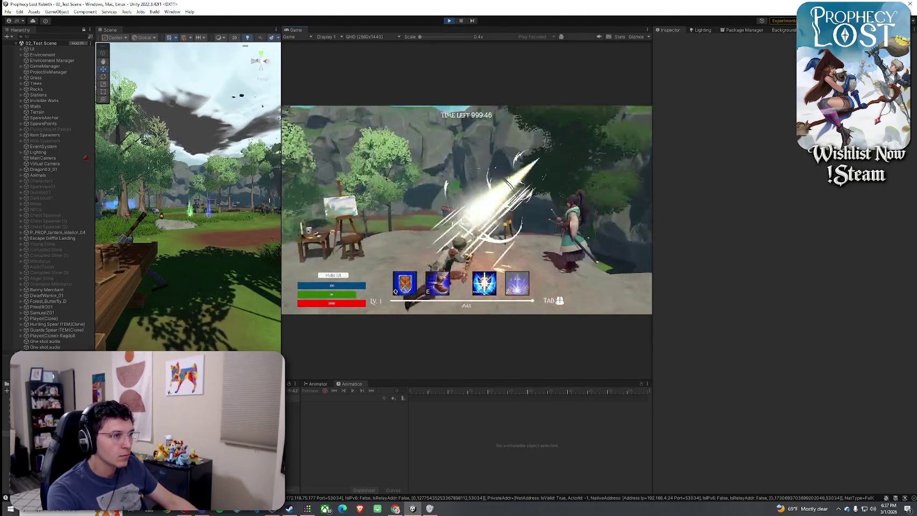
Equip the glaive from the inventory and run across the grass toward the village.
{"action": "key", "text": "Tab"}
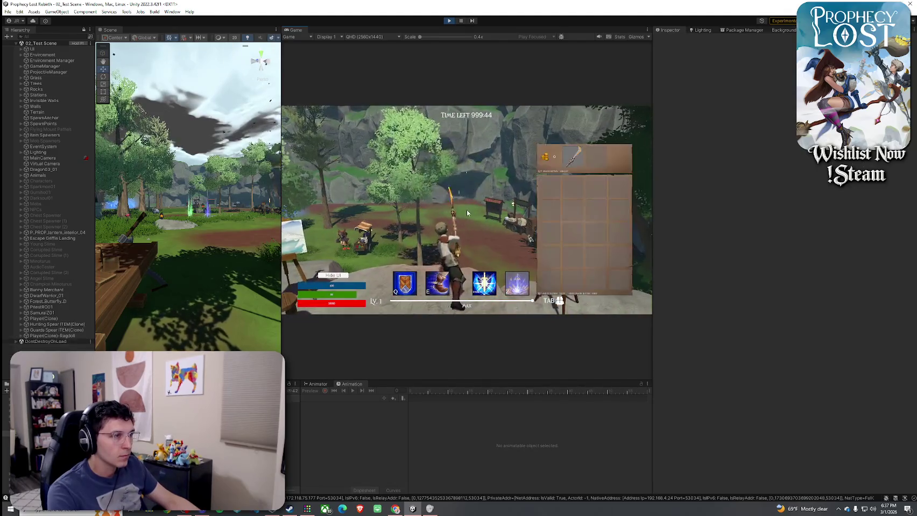
{"action": "left_click", "coordinate": [561, 191]}
{"action": "key", "text": "Tab"}
{"action": "key", "text": "a"}
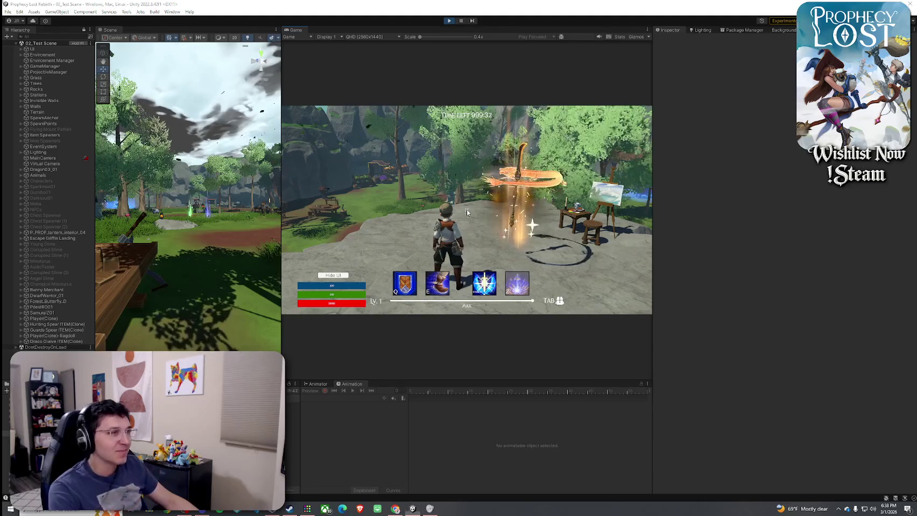
{"action": "key", "text": "super"}
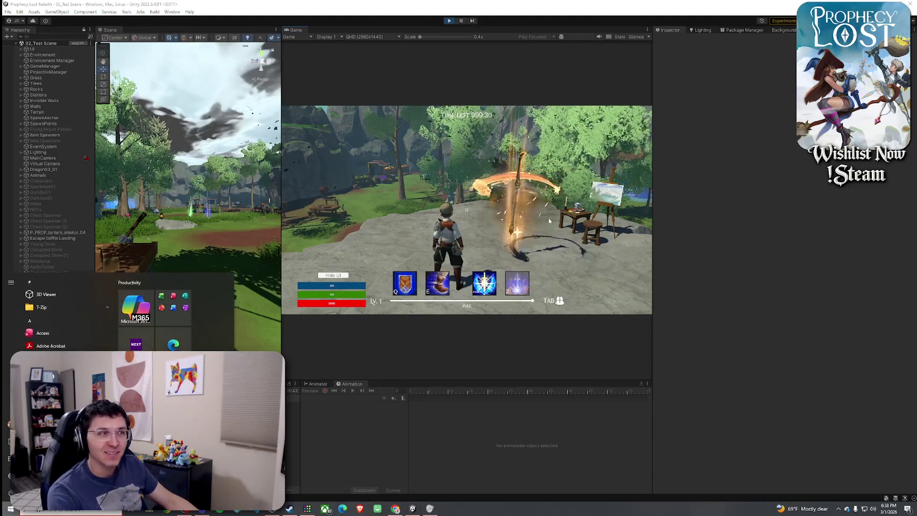
{"action": "left_click", "coordinate": [548, 220]}
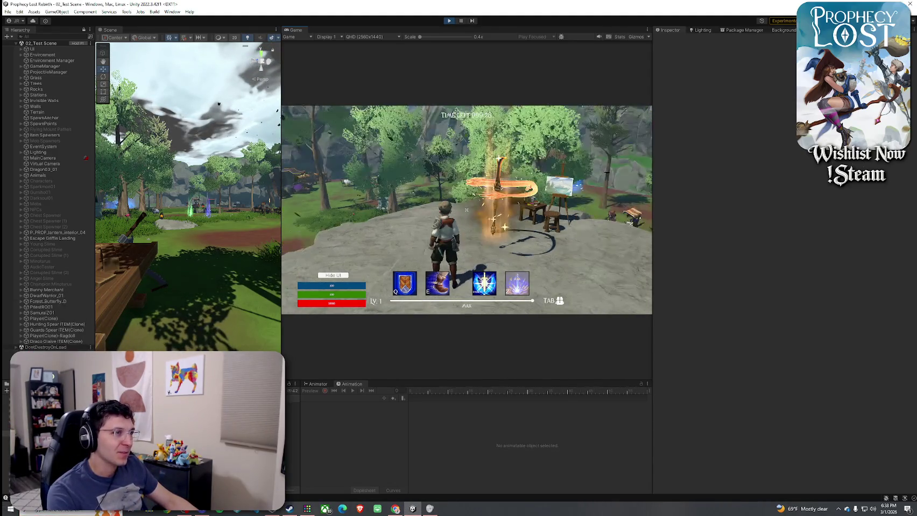
{"action": "key", "text": "Tab"}
{"action": "key", "text": "Tab"}
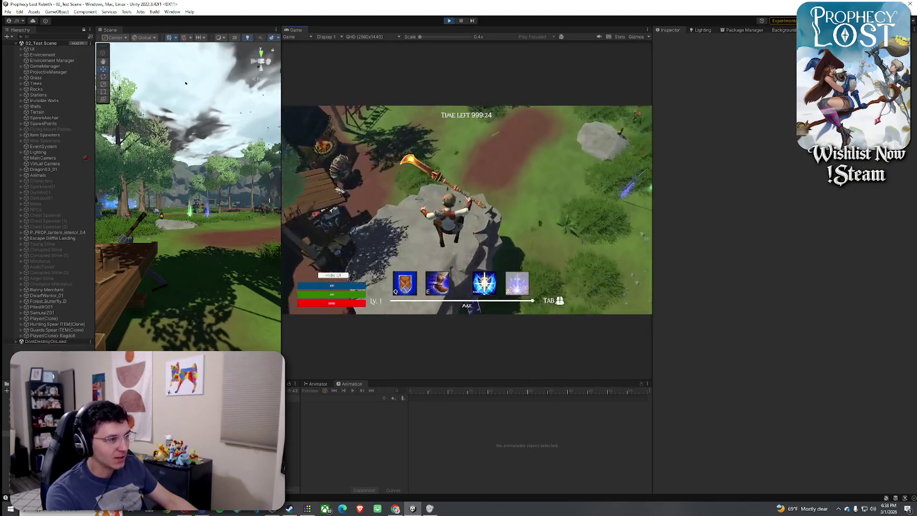
{"action": "key", "text": "w"}
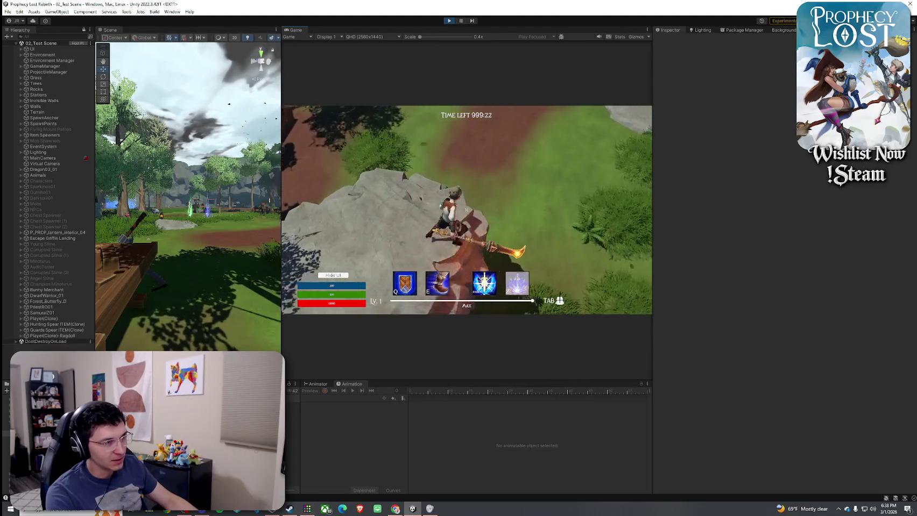
{"action": "key", "text": "w"}
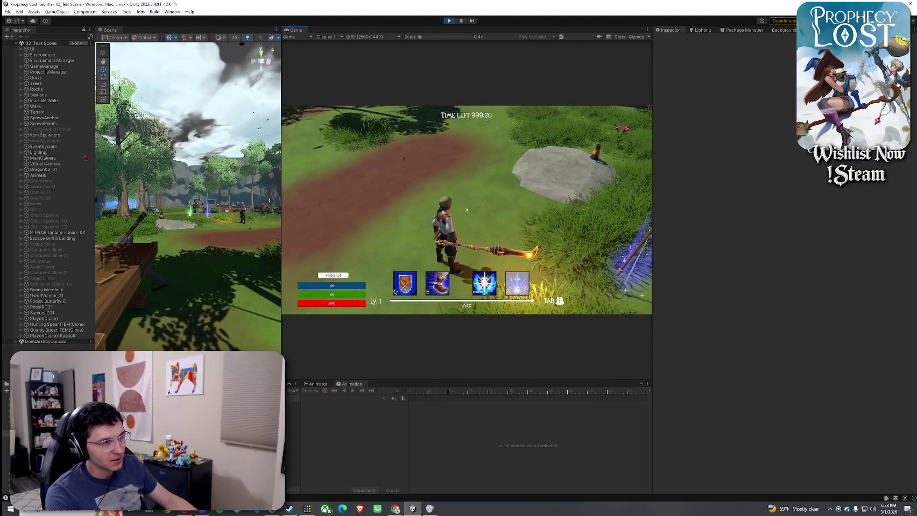
{"action": "key", "text": "w"}
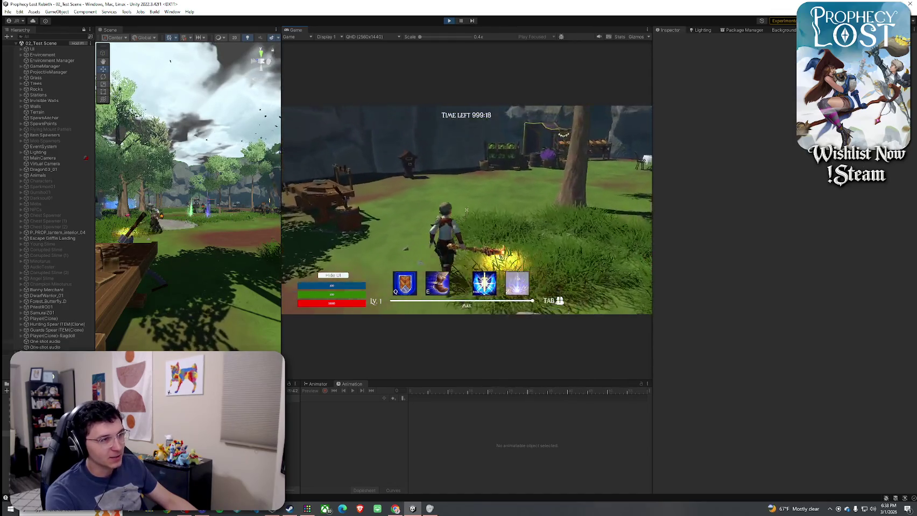
{"action": "key", "text": "w"}
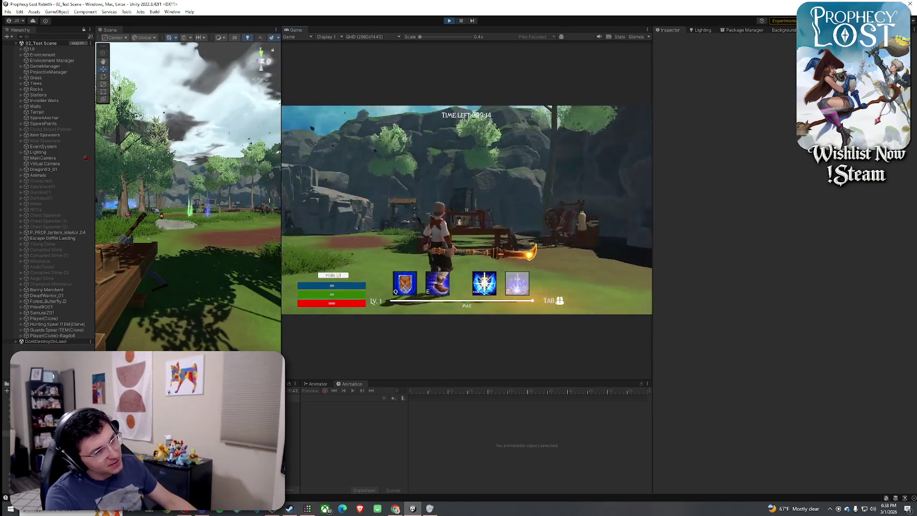
Drop the Draco Glaive on the ground and walk around its glowing aura.
{"action": "key", "text": "Tab"}
{"action": "left_click_drag", "start_coordinate": [548, 188], "coordinate": [441, 204]}
{"action": "key", "text": "Tab"}
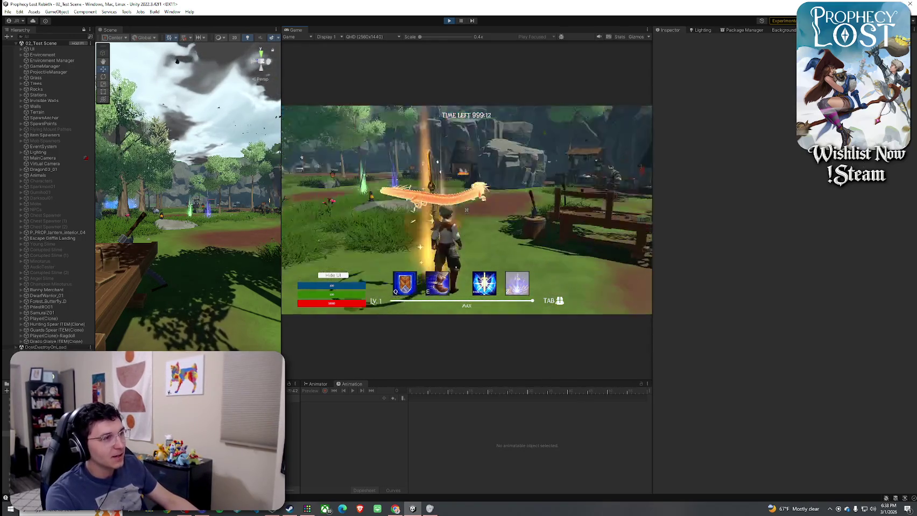
{"action": "key", "text": "d"}
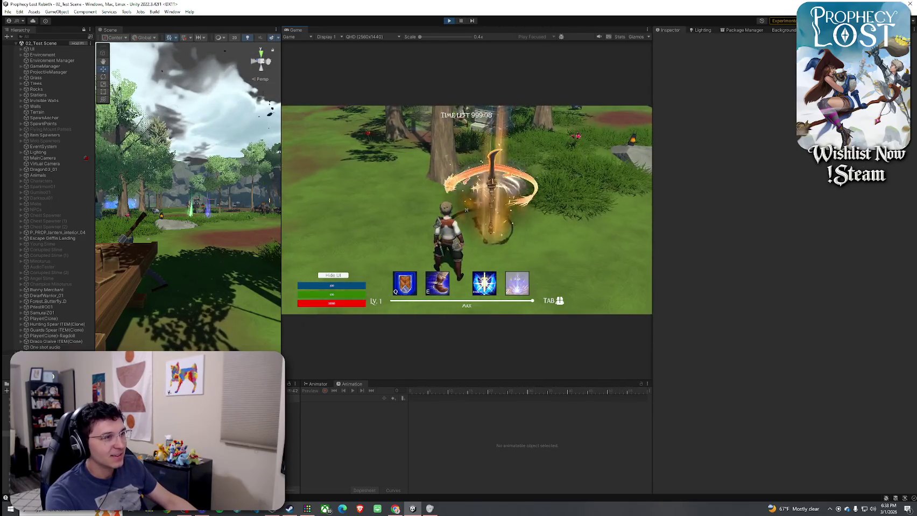
{"action": "key", "text": "a"}
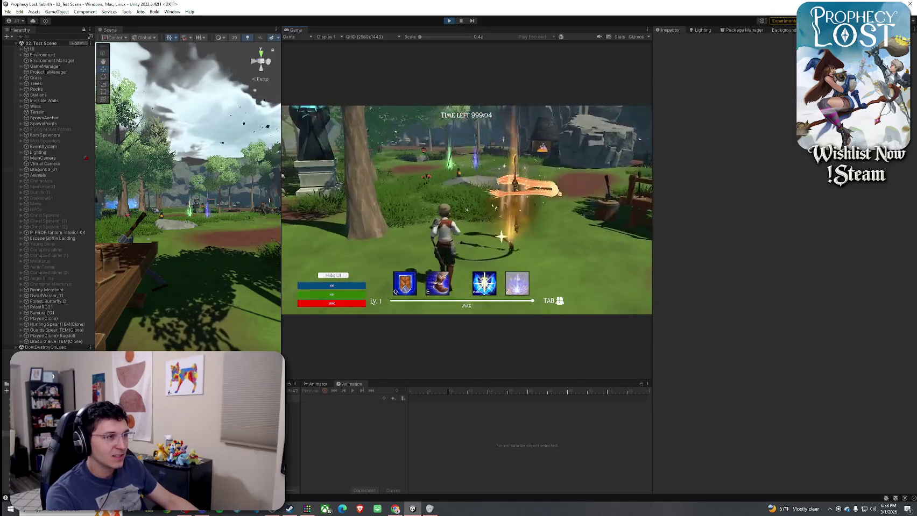
{"action": "key", "text": "Tab"}
Stop the playtest and save the test scene.
{"action": "key", "text": "super"}
{"action": "key", "text": "Escape"}
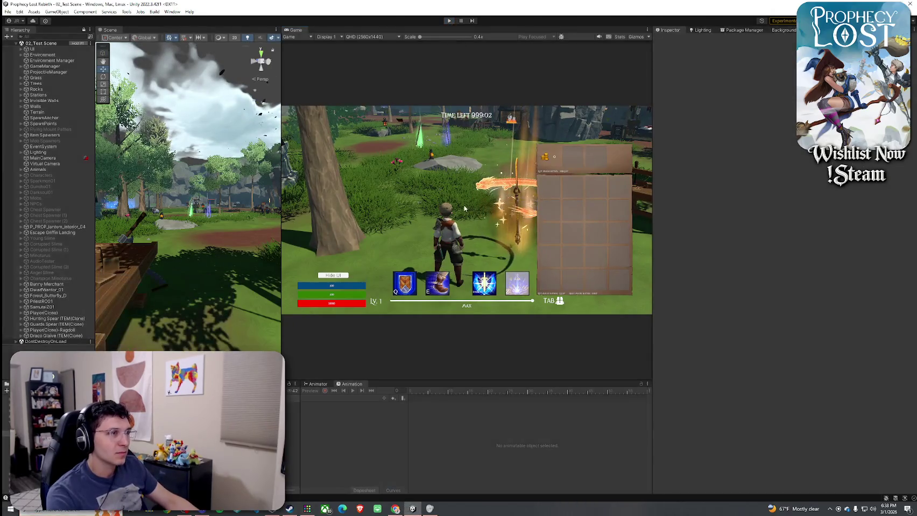
{"action": "left_click", "coordinate": [8, 11]}
{"action": "left_click", "coordinate": [21, 46]}
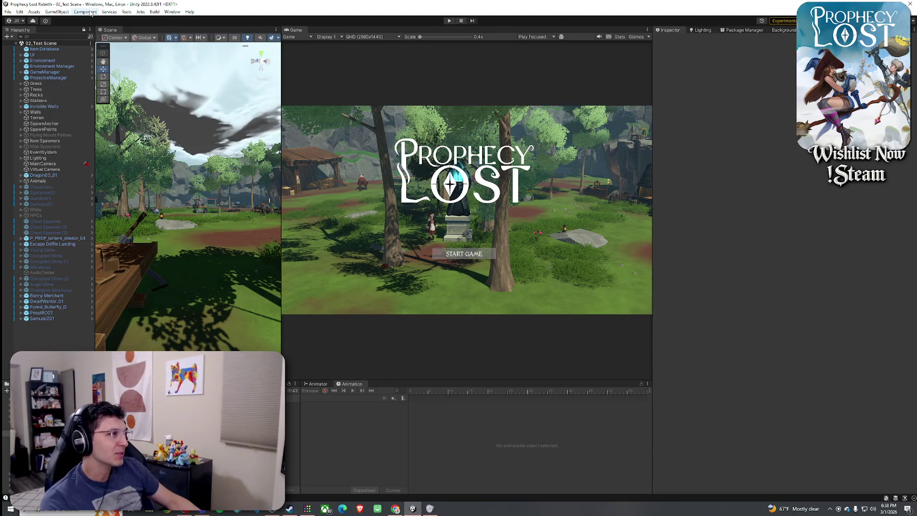
{"action": "left_click", "coordinate": [8, 11]}
{"action": "left_click", "coordinate": [21, 45]}
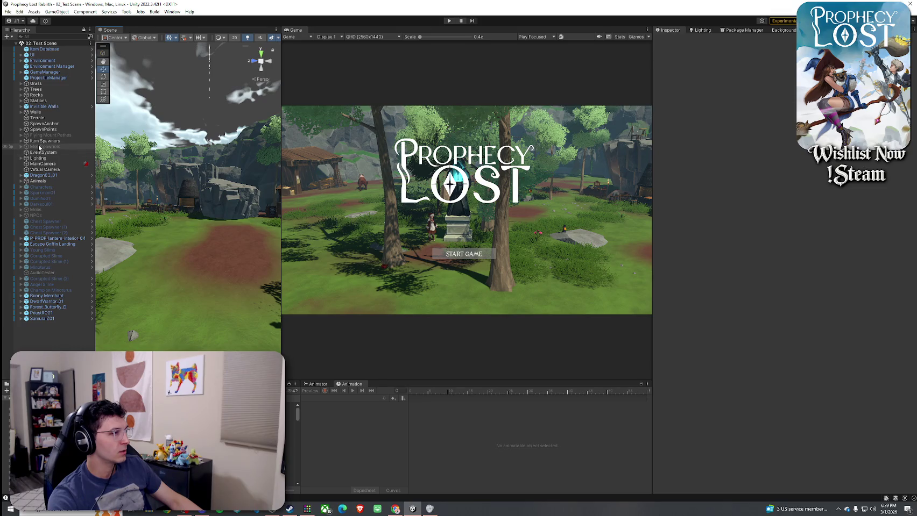
Expand Item Spawners and deactivate Item Spawner (11) and Item Spawner (12).
{"action": "left_click", "coordinate": [43, 141]}
{"action": "left_click", "coordinate": [21, 141]}
{"action": "left_click", "coordinate": [62, 175]}
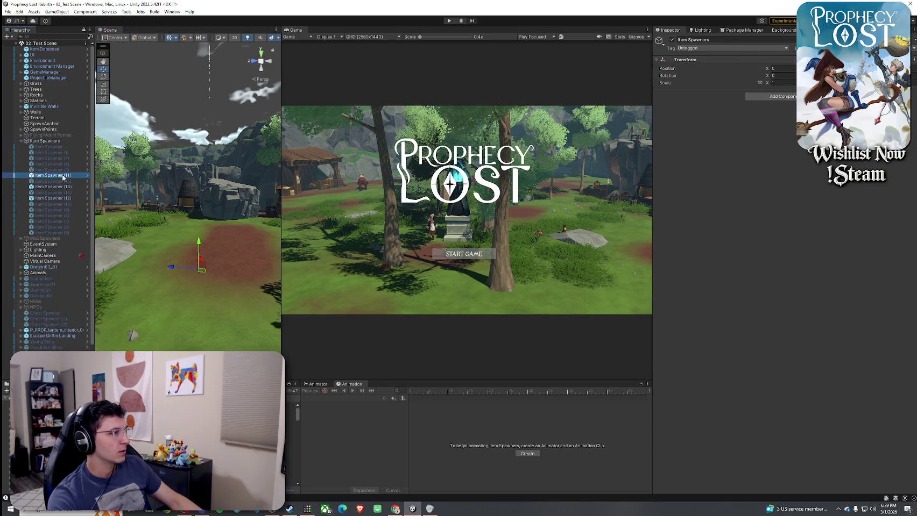
{"action": "left_click", "coordinate": [671, 40]}
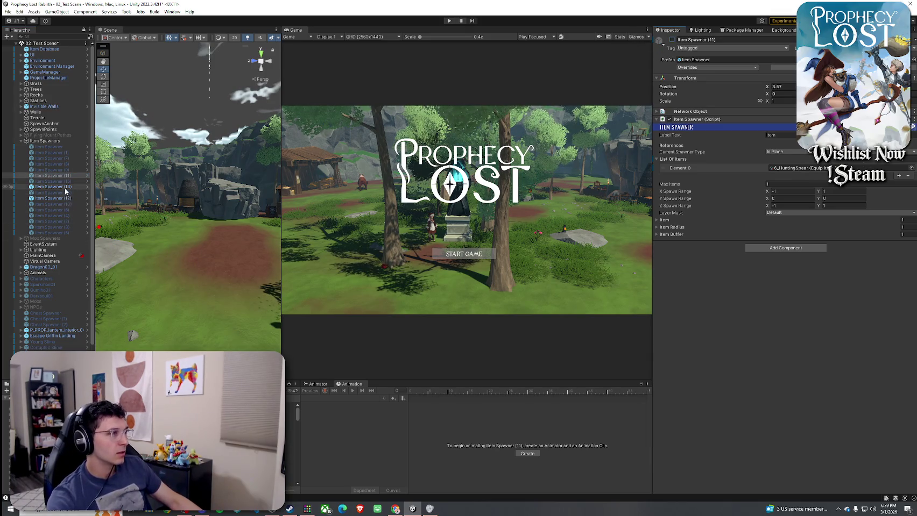
{"action": "key", "text": "Down"}
{"action": "key", "text": "Down"}
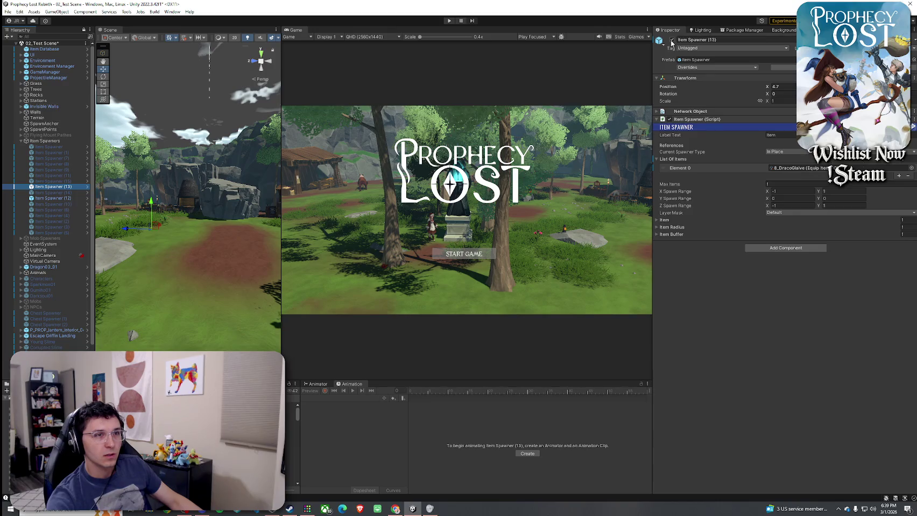
{"action": "key", "text": "Down"}
{"action": "key", "text": "Down"}
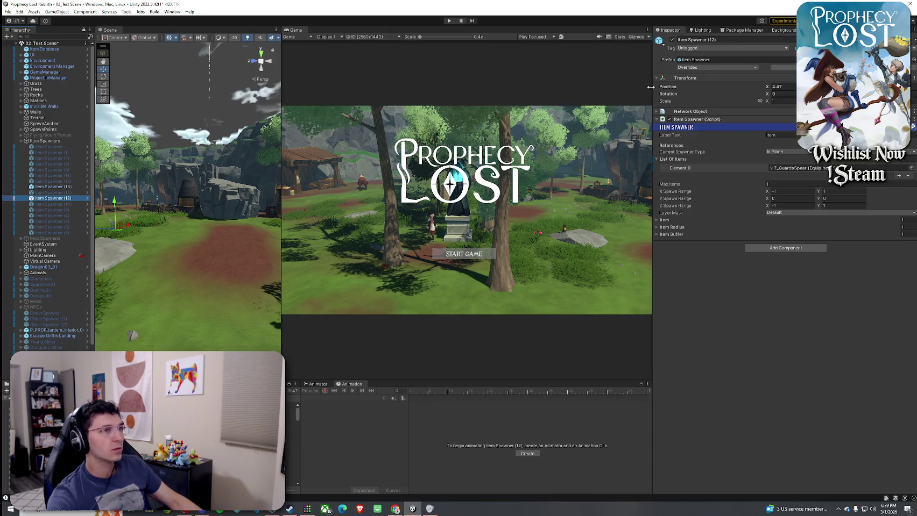
{"action": "left_click", "coordinate": [671, 40]}
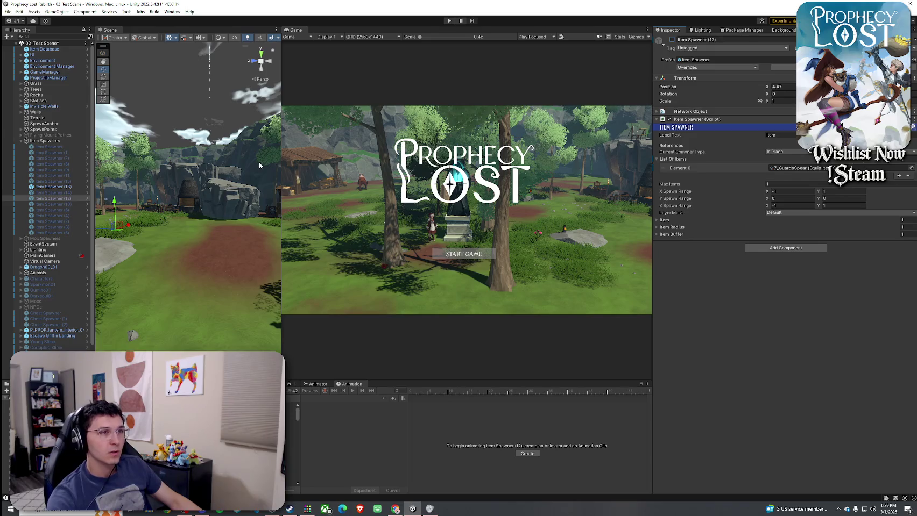
Activate Item Spawner (14) and Item Spawner (10).
{"action": "left_click", "coordinate": [62, 195]}
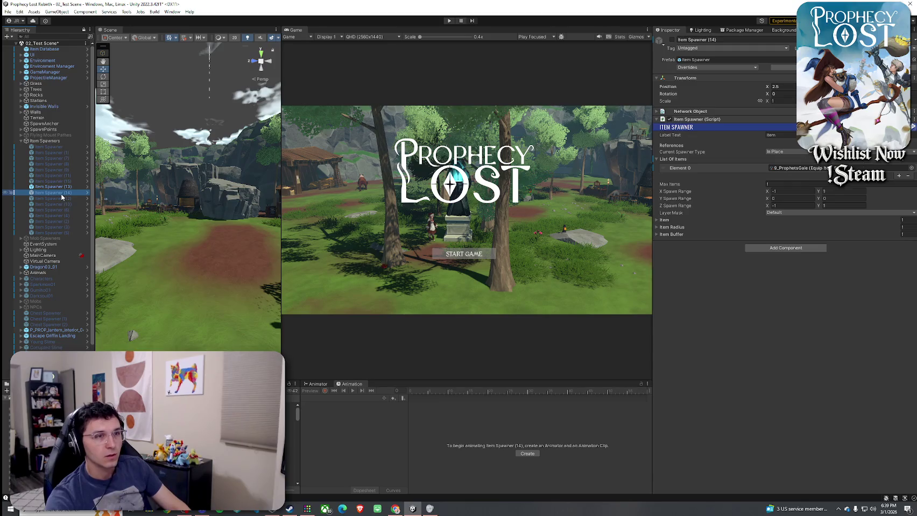
{"action": "left_click", "coordinate": [672, 40]}
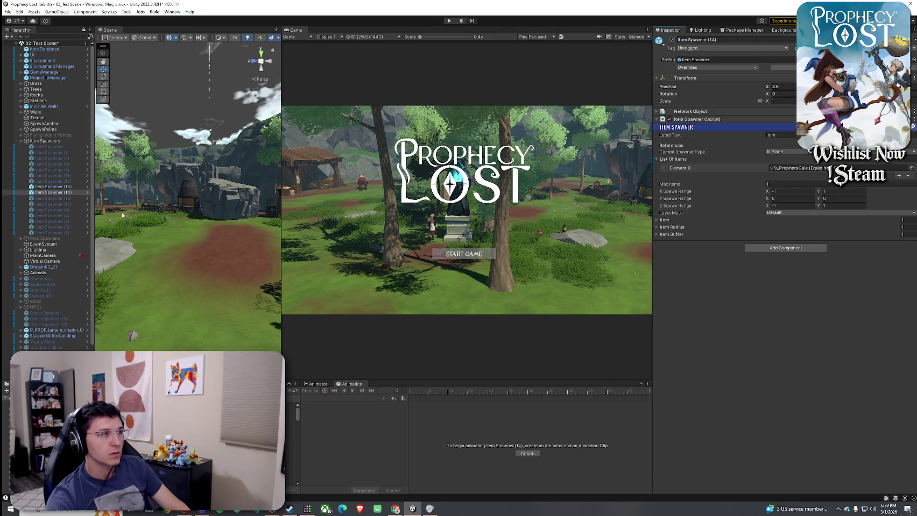
{"action": "left_click", "coordinate": [68, 199]}
{"action": "left_click", "coordinate": [59, 204]}
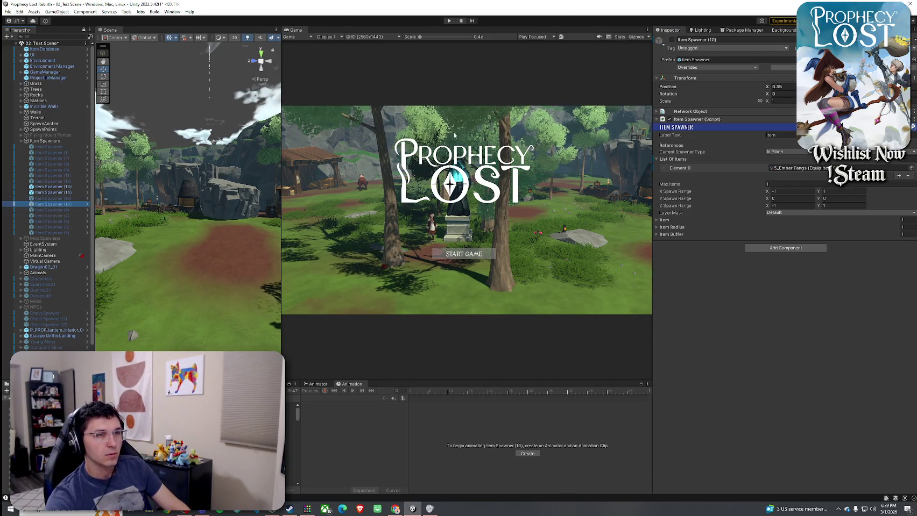
{"action": "left_click", "coordinate": [671, 39]}
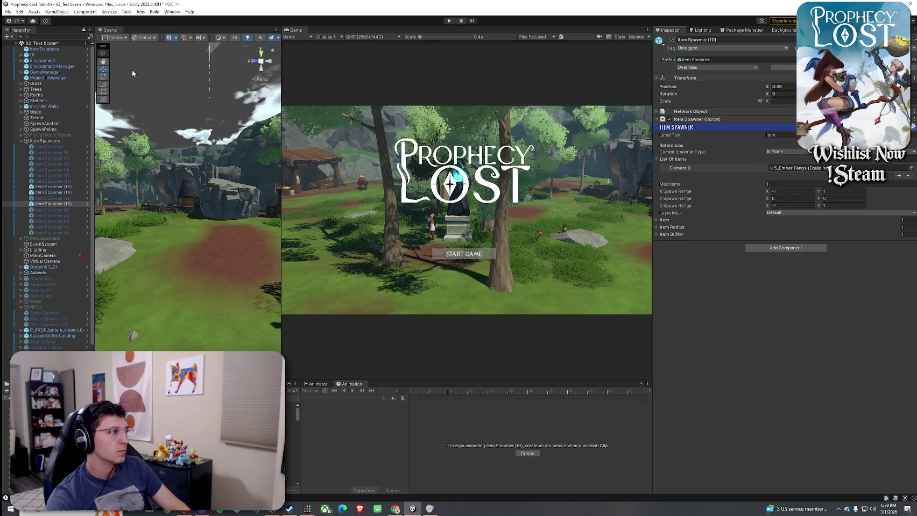
Save the scene and start a playtest.
{"action": "left_click", "coordinate": [7, 12]}
{"action": "left_click", "coordinate": [21, 41]}
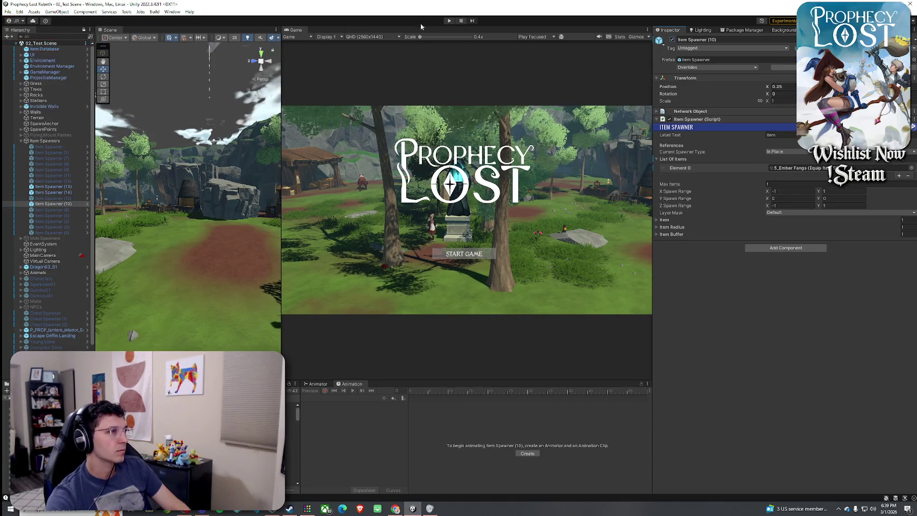
{"action": "left_click", "coordinate": [449, 21]}
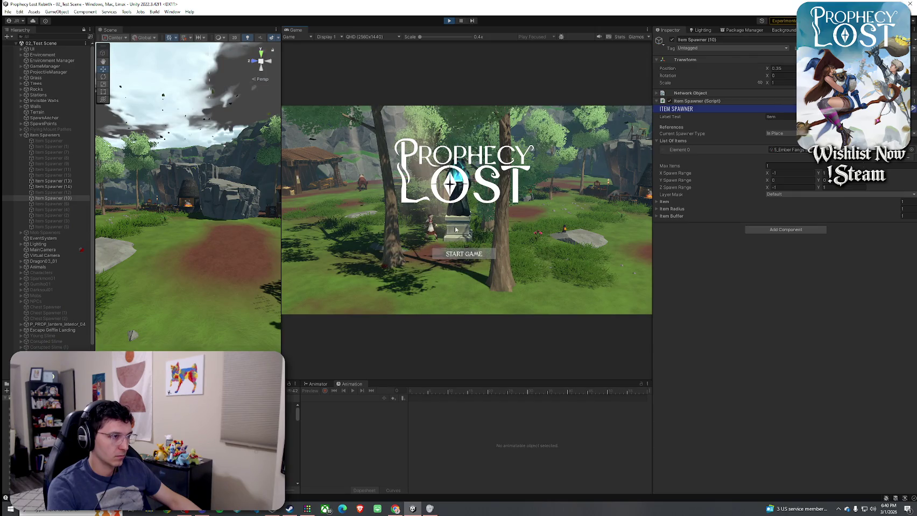
Start the game from the title screen and run forward to pick up the glowing sword.
{"action": "left_click", "coordinate": [463, 258]}
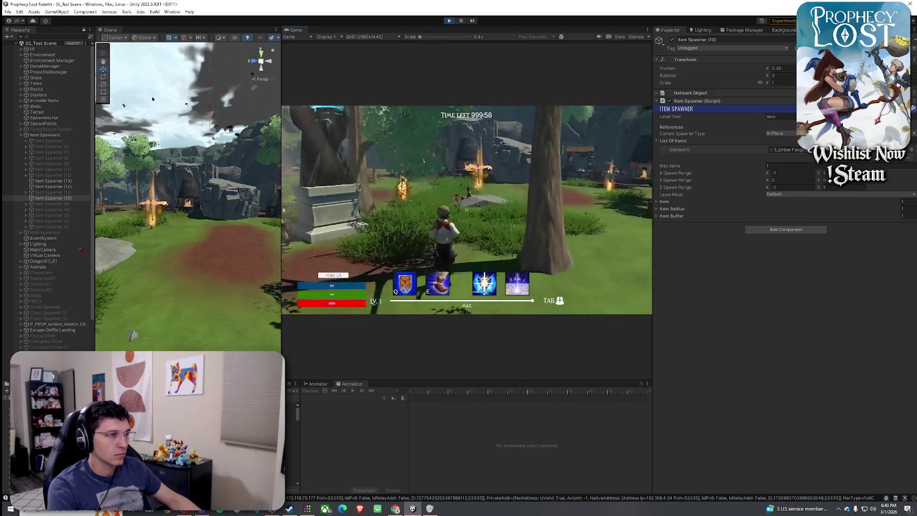
{"action": "key", "text": "w"}
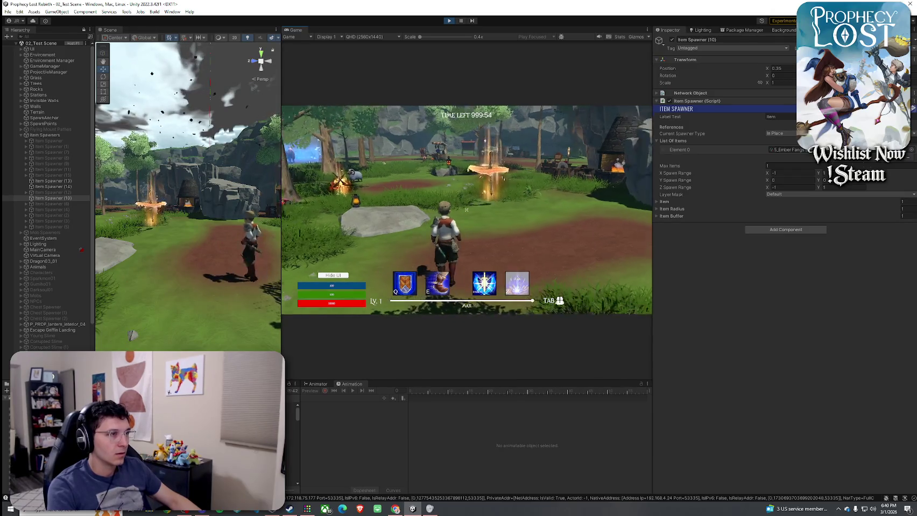
{"action": "key", "text": "w"}
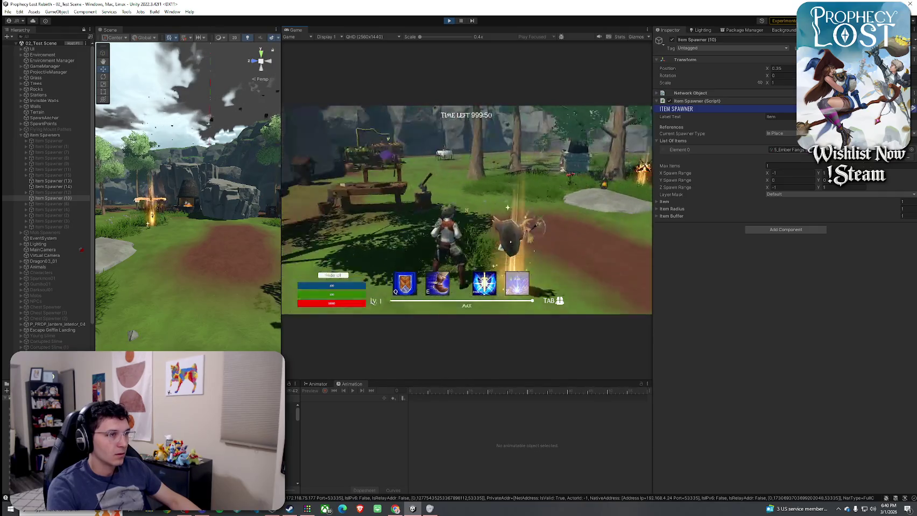
{"action": "key", "text": "w"}
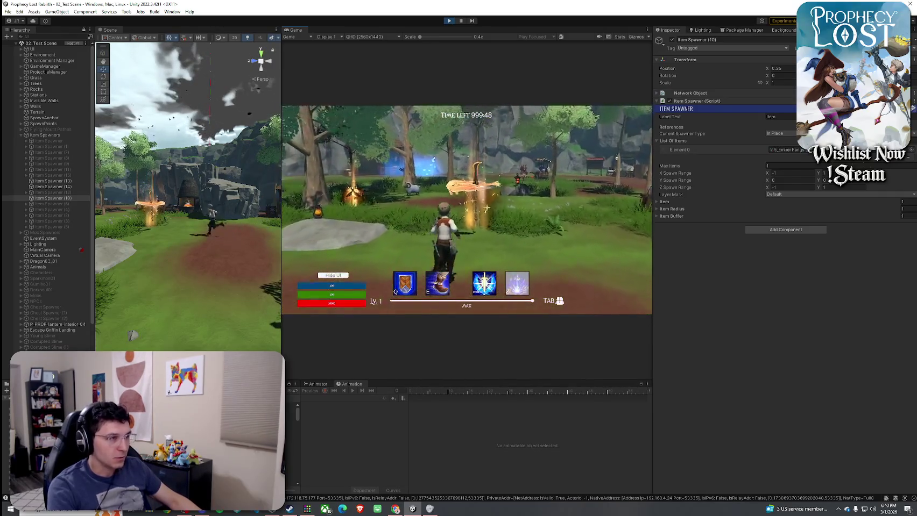
{"action": "key", "text": "w"}
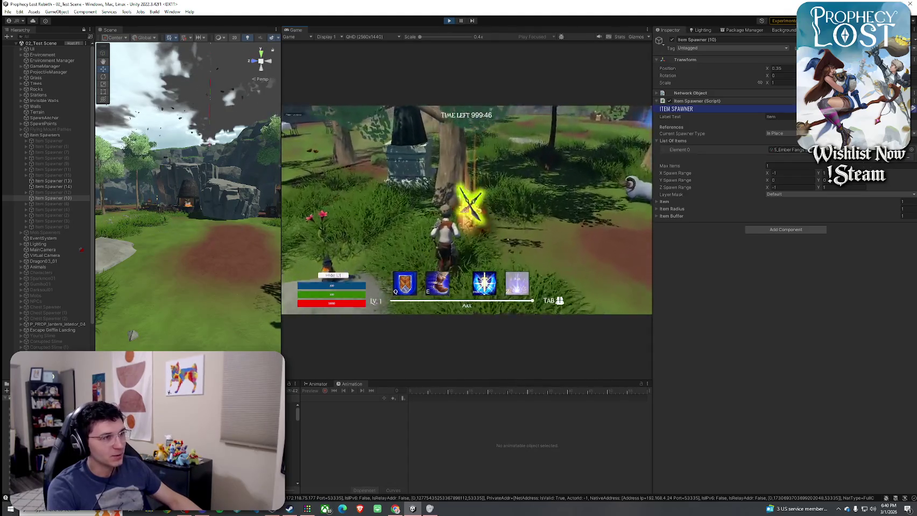
{"action": "key", "text": "w"}
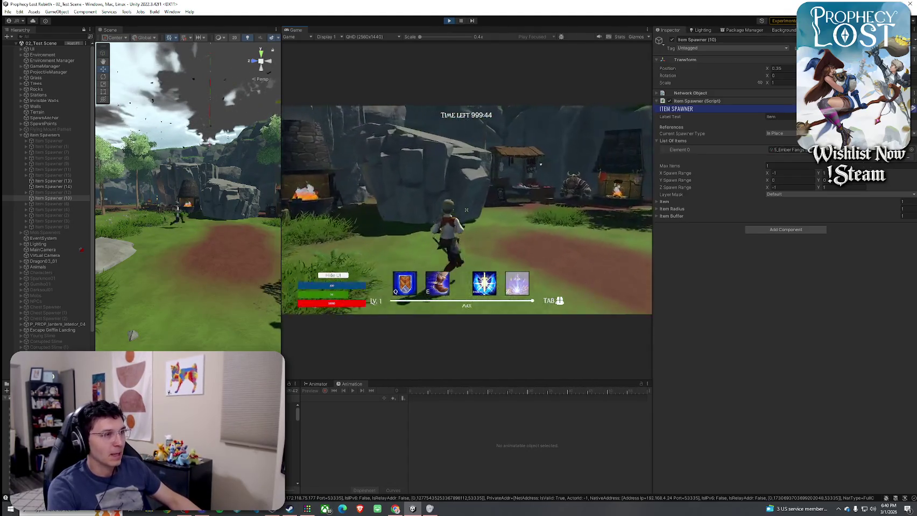
{"action": "key", "text": "super"}
Maximize the Game view and drop the first inventory item and the gold armour.
{"action": "left_click", "coordinate": [293, 32]}
{"action": "double_click", "coordinate": [293, 32]}
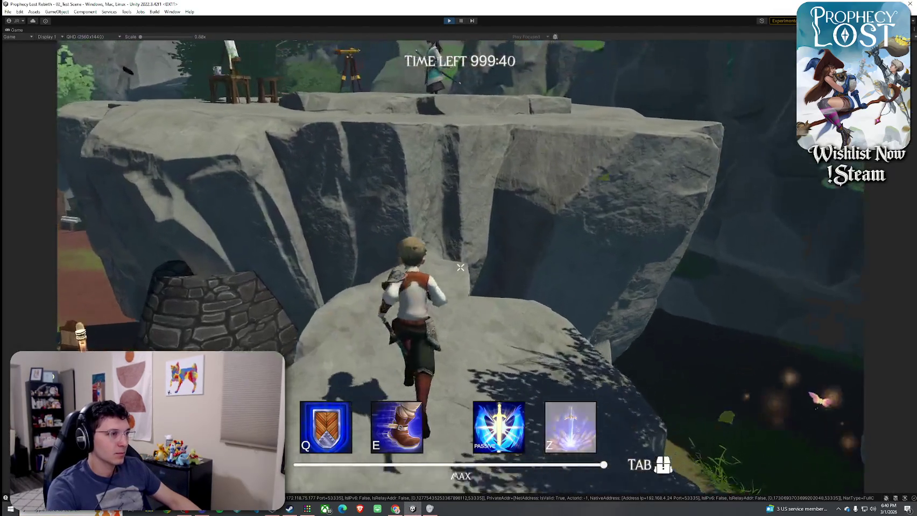
{"action": "key", "text": "Tab"}
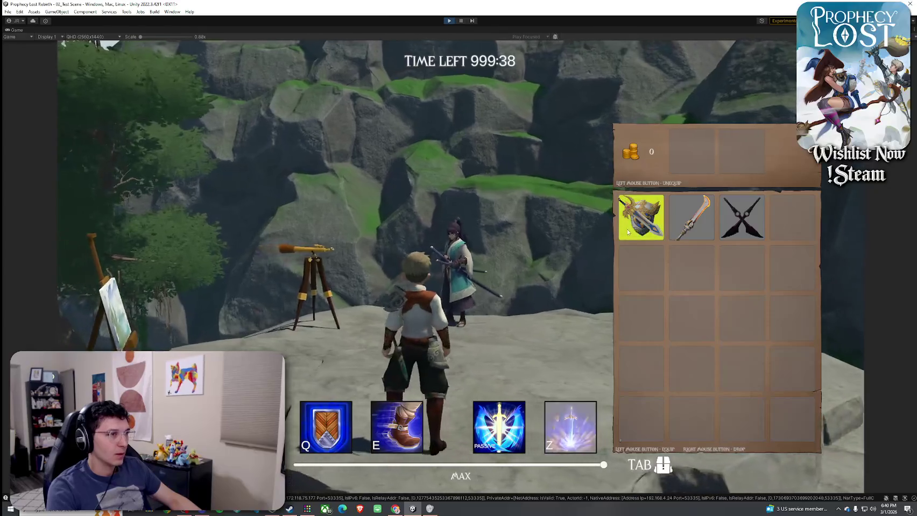
{"action": "right_click", "coordinate": [627, 232]}
{"action": "key", "text": "Tab"}
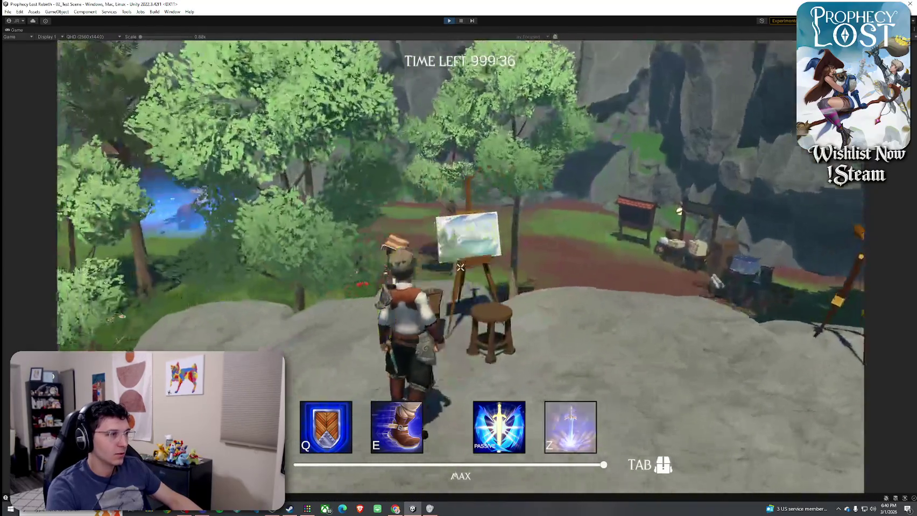
{"action": "key", "text": "Tab"}
{"action": "key", "text": "Tab"}
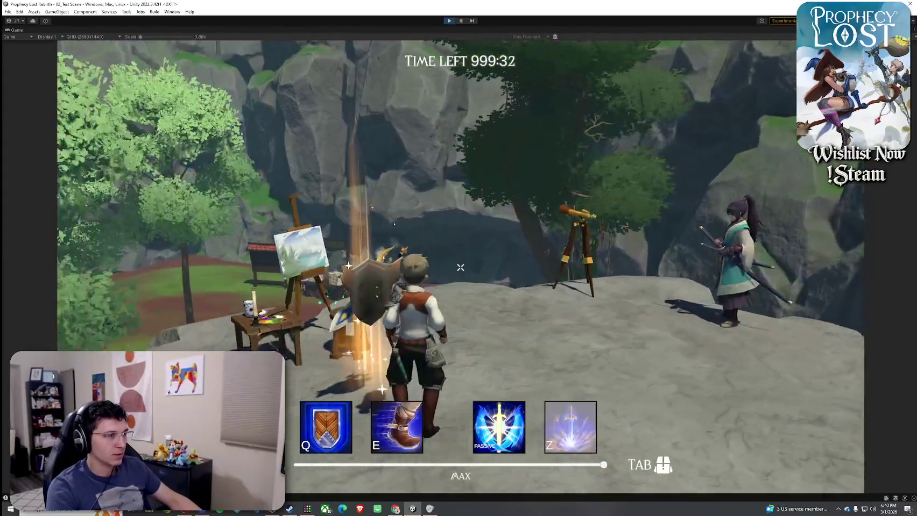
{"action": "key", "text": "Tab"}
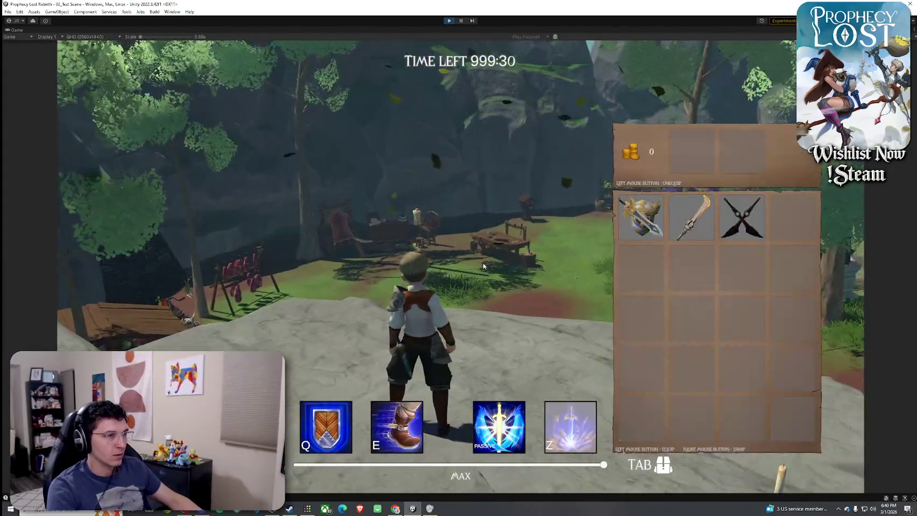
{"action": "right_click", "coordinate": [640, 215]}
{"action": "key", "text": "Tab"}
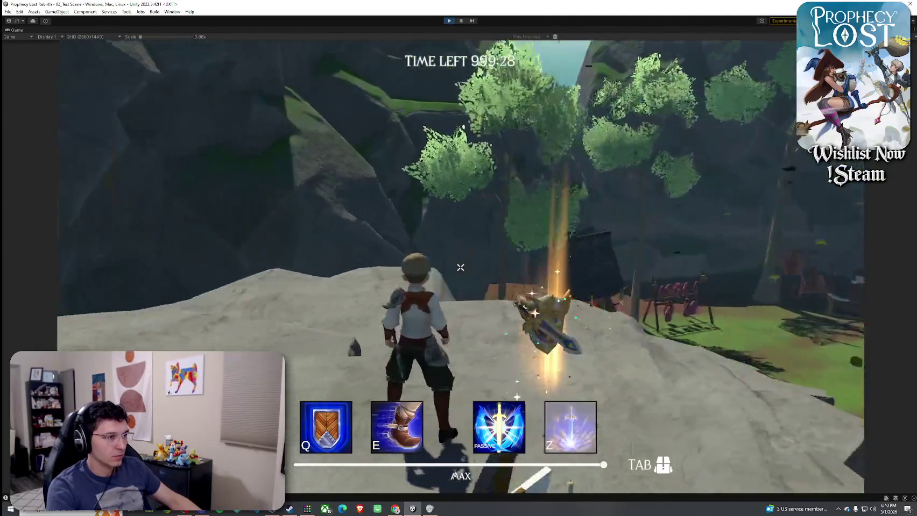
Drop the sword and the crossed daggers from the inventory.
{"action": "key", "text": "Tab"}
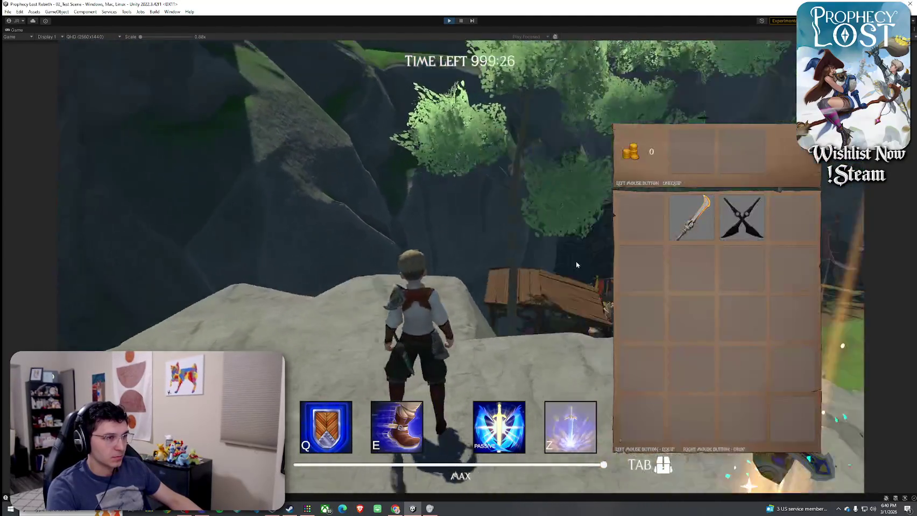
{"action": "right_click", "coordinate": [692, 217]}
{"action": "key", "text": "Tab"}
{"action": "key", "text": "Tab"}
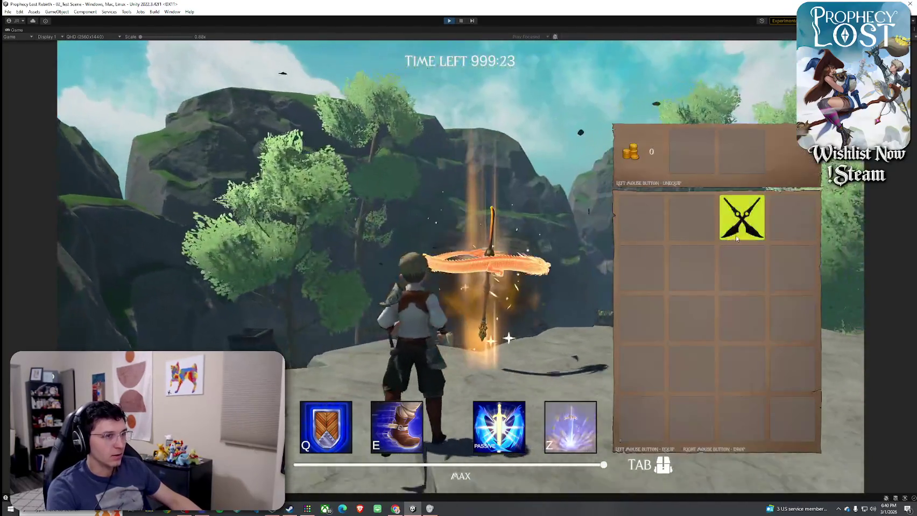
{"action": "right_click", "coordinate": [742, 218]}
{"action": "key", "text": "Tab"}
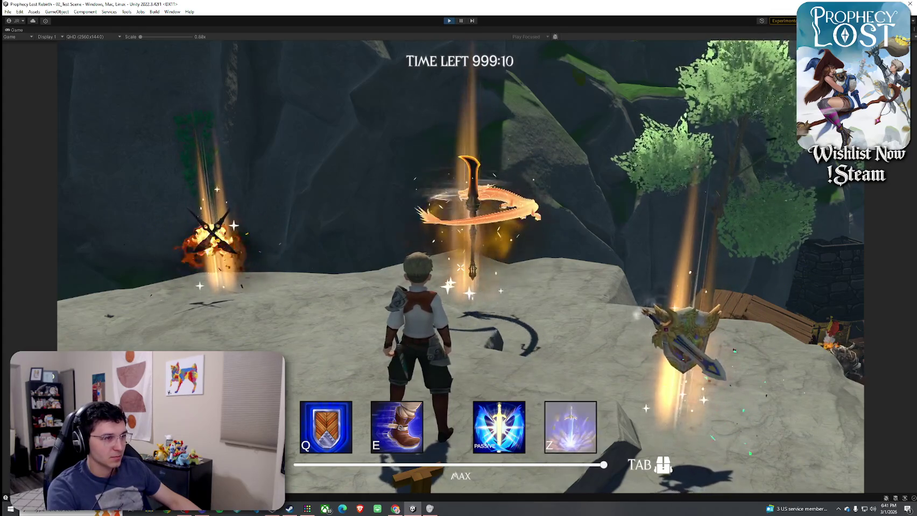
{"action": "key", "text": "Tab"}
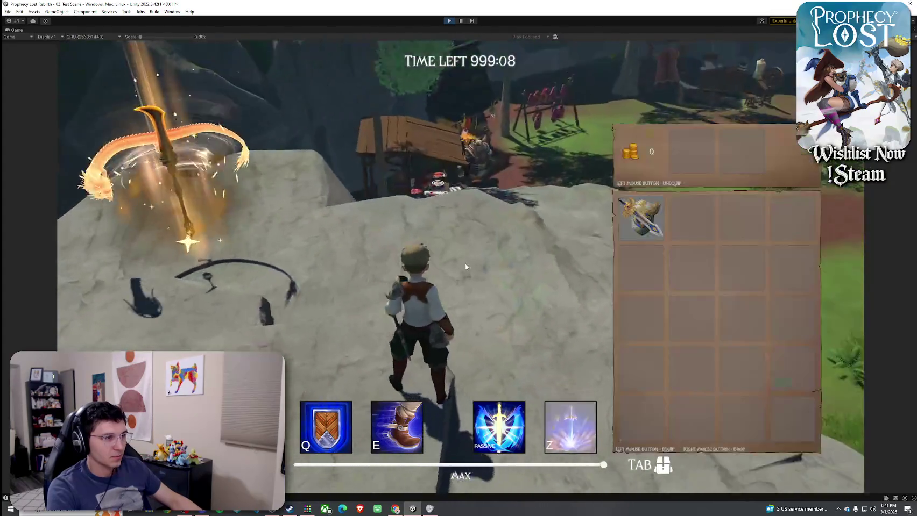
{"action": "key", "text": "Tab"}
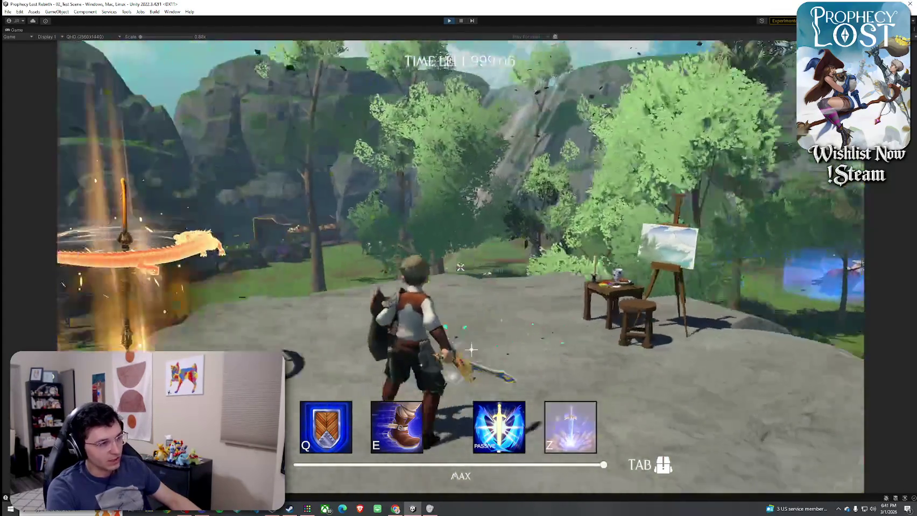
Attack with the sword combo, stop the playtest, and open the Prick 2 effect prefab.
{"action": "left_click", "coordinate": [467, 358]}
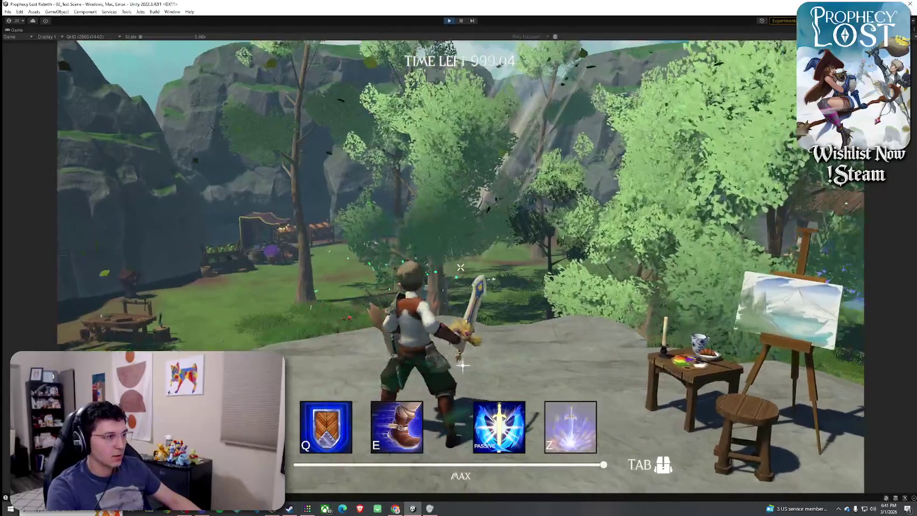
{"action": "left_click", "coordinate": [460, 267]}
{"action": "left_click", "coordinate": [460, 267]}
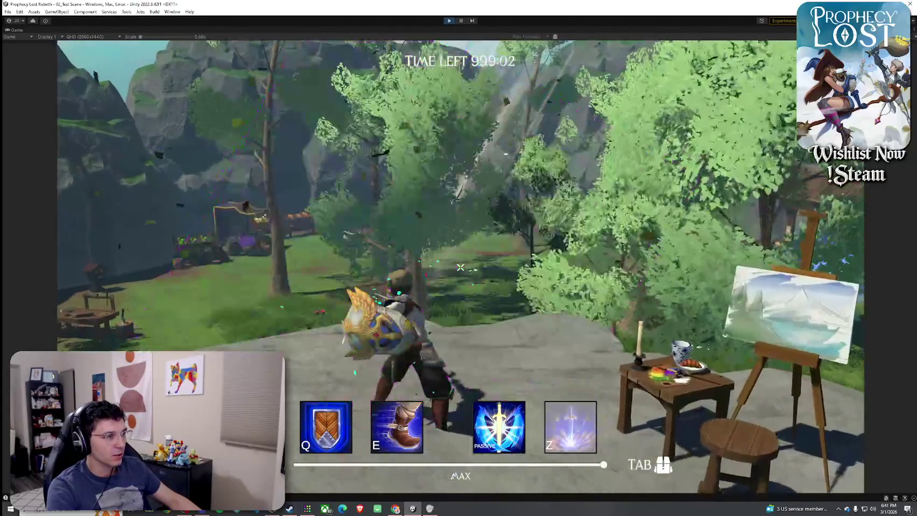
{"action": "key", "text": "ctrl+p"}
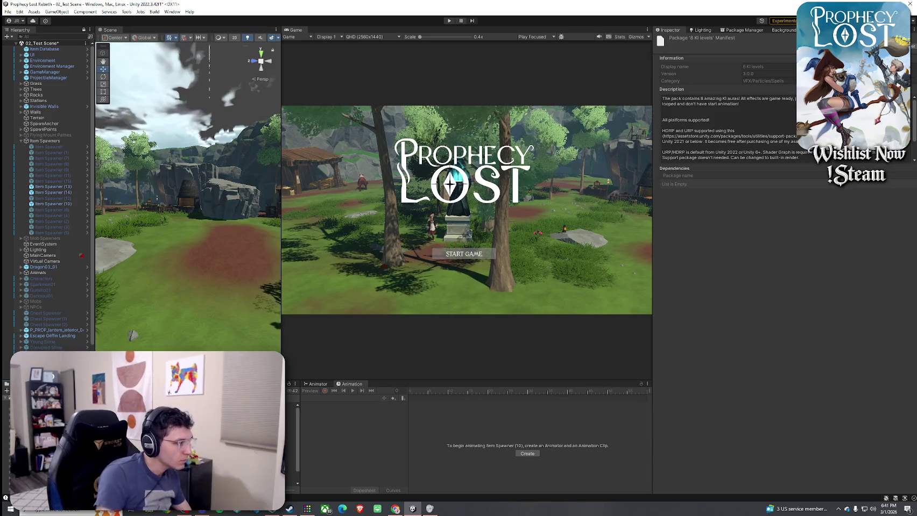
{"action": "double_click", "coordinate": [182, 346]}
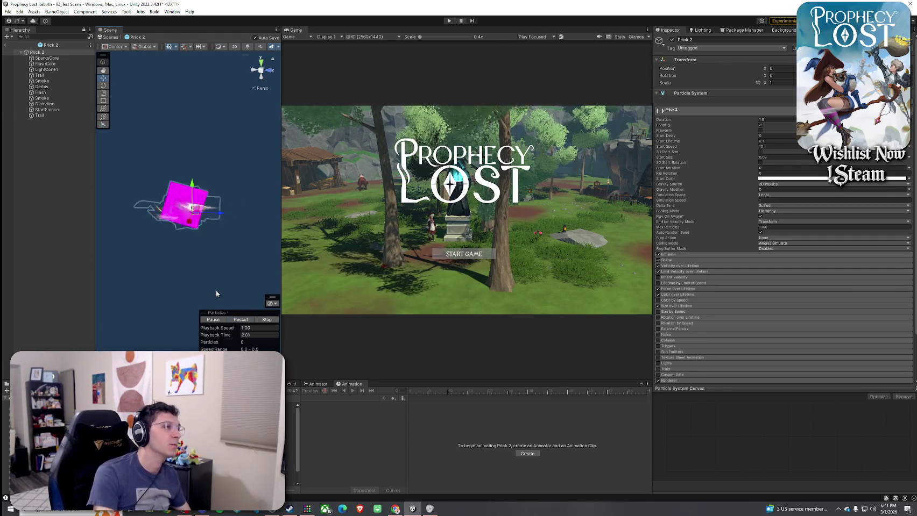
Delete the Distortion layer from Prick 2 and replay the effect preview.
{"action": "left_click", "coordinate": [54, 63]}
{"action": "key", "text": "Down"}
{"action": "key", "text": "Down"}
{"action": "key", "text": "Down"}
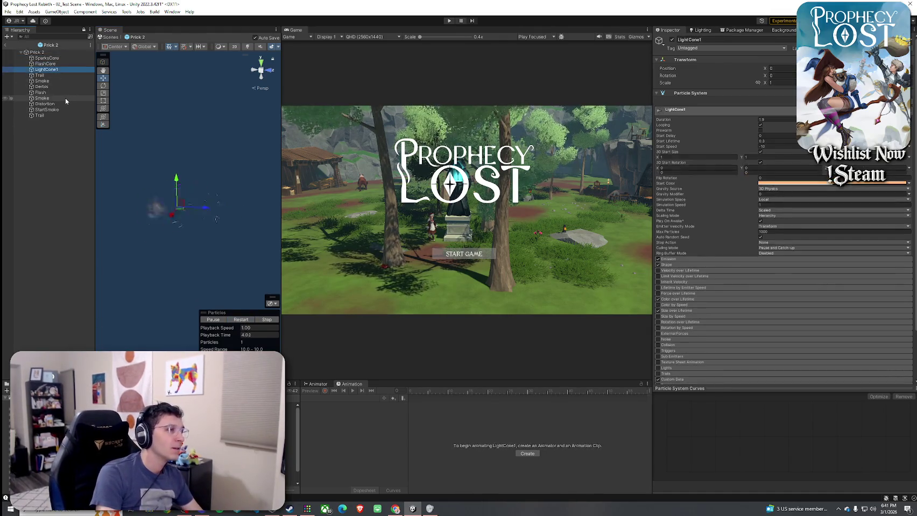
{"action": "key", "text": "Down"}
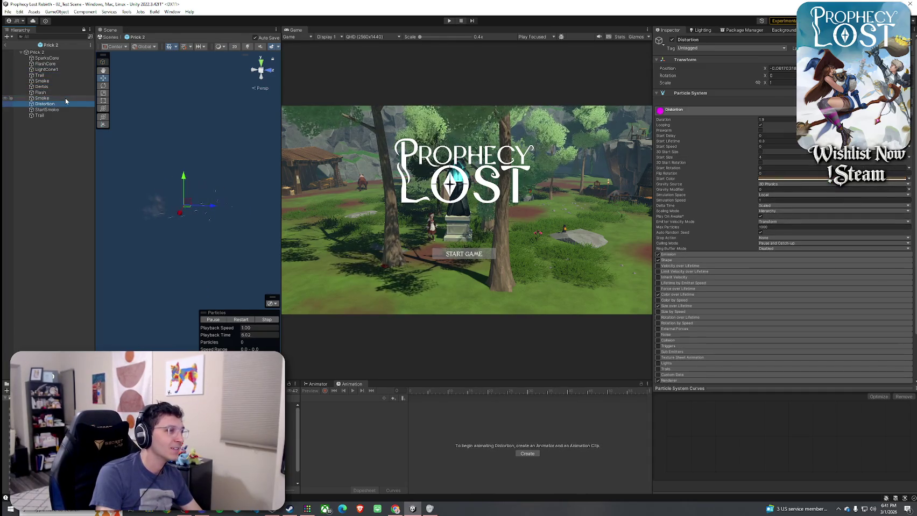
{"action": "key", "text": "Delete"}
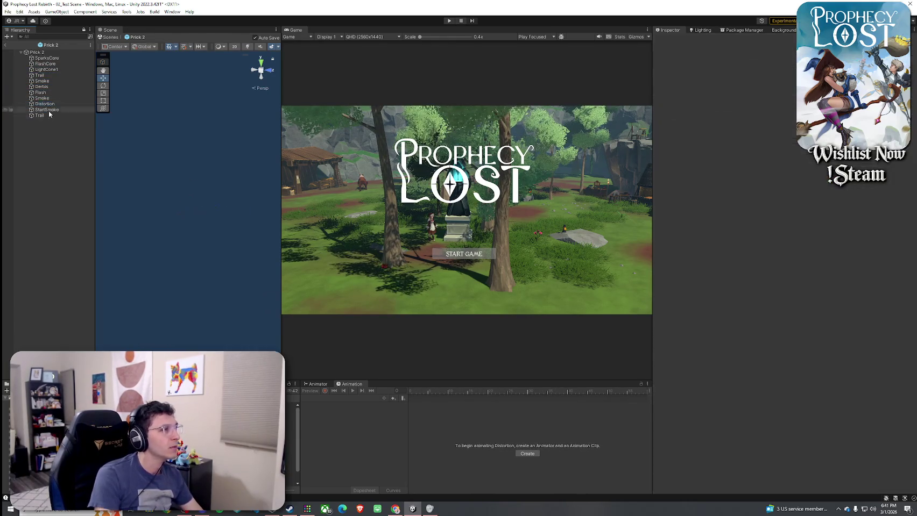
{"action": "left_click", "coordinate": [47, 53]}
{"action": "left_click", "coordinate": [241, 319]}
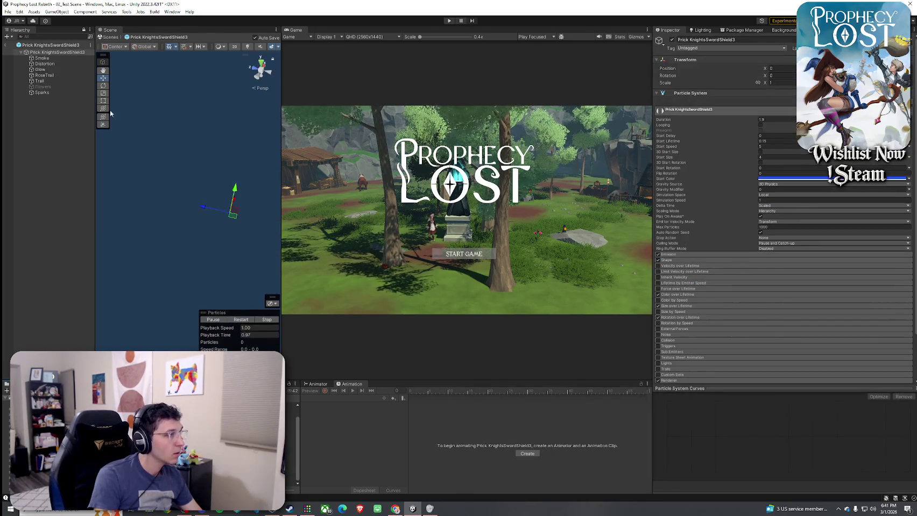
Delete the Distortion layer from Prick KnightsSwordShield3 and Prick ProphetsGale, previewing each.
{"action": "left_click", "coordinate": [45, 63]}
{"action": "key", "text": "Delete"}
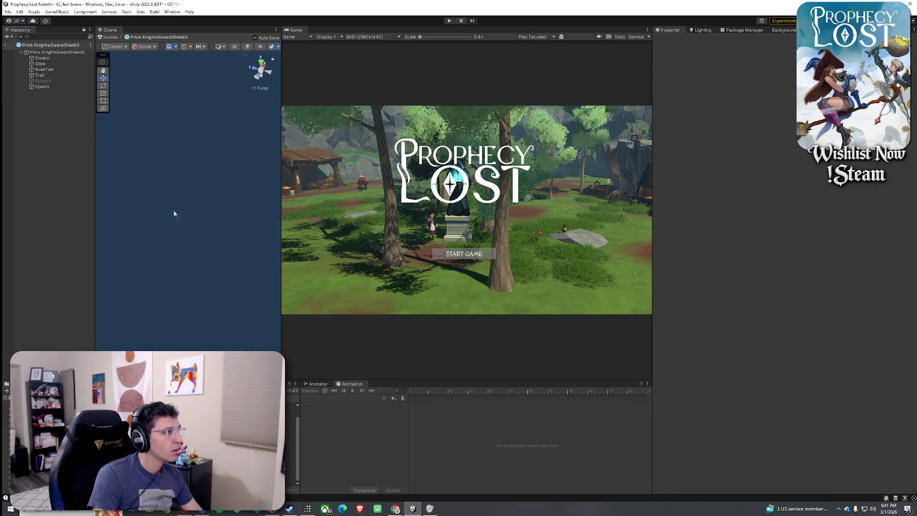
{"action": "left_click", "coordinate": [57, 52]}
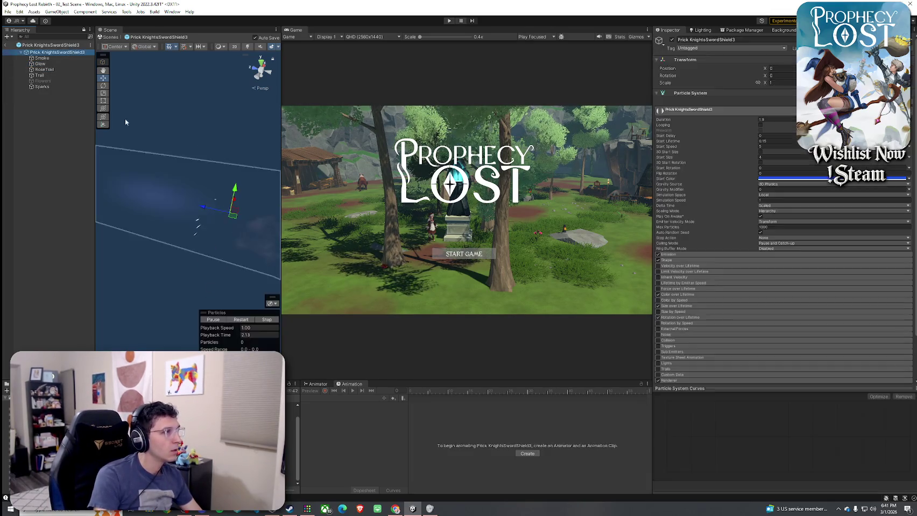
{"action": "left_click", "coordinate": [242, 320]}
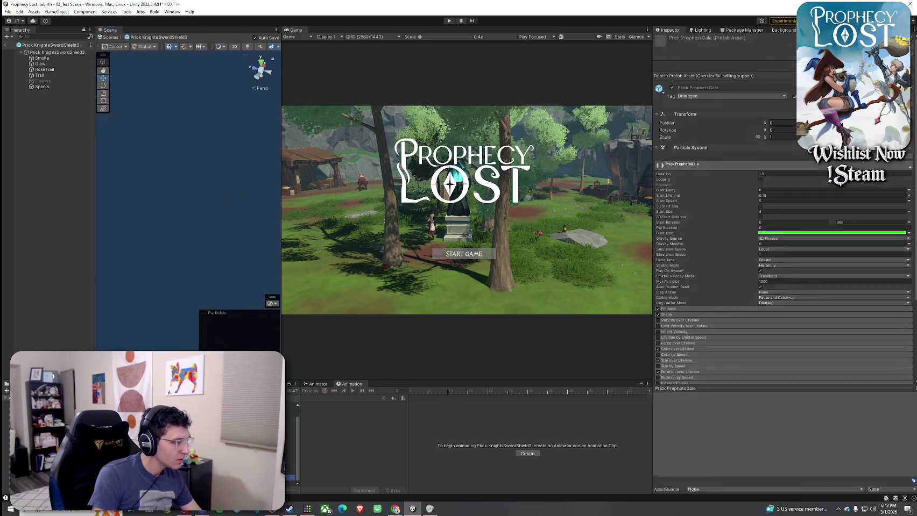
{"action": "left_click", "coordinate": [48, 64]}
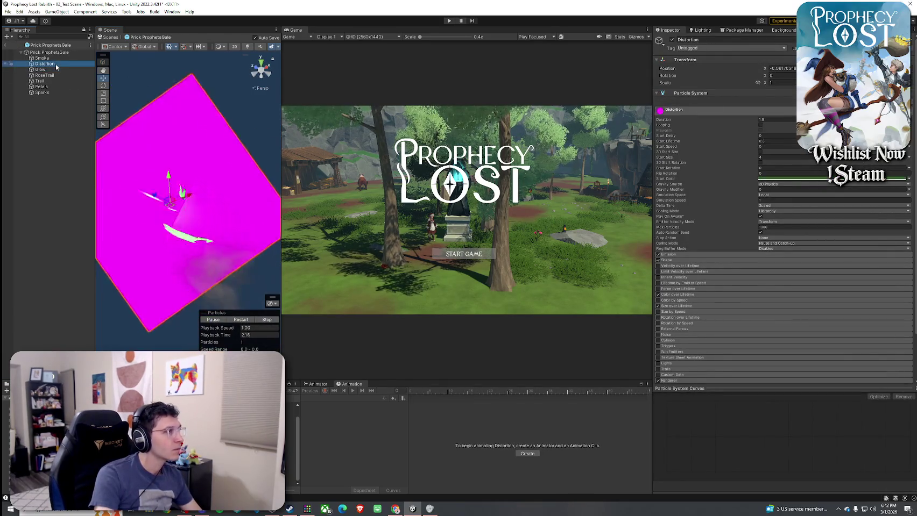
{"action": "key", "text": "Delete"}
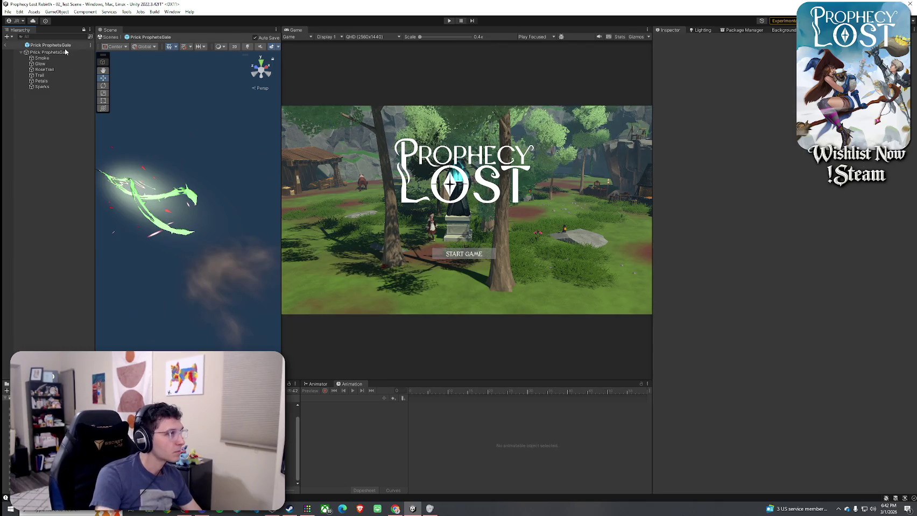
{"action": "left_click", "coordinate": [65, 52]}
{"action": "left_click", "coordinate": [241, 320]}
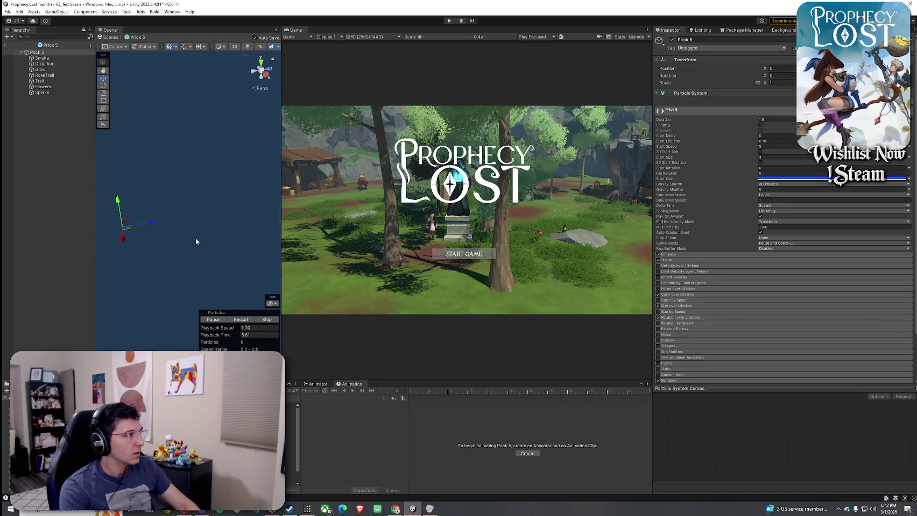
Delete the Distortion layer from Prick 5, Prick 3 and Prick 1.
{"action": "left_click", "coordinate": [44, 63]}
{"action": "key", "text": "Delete"}
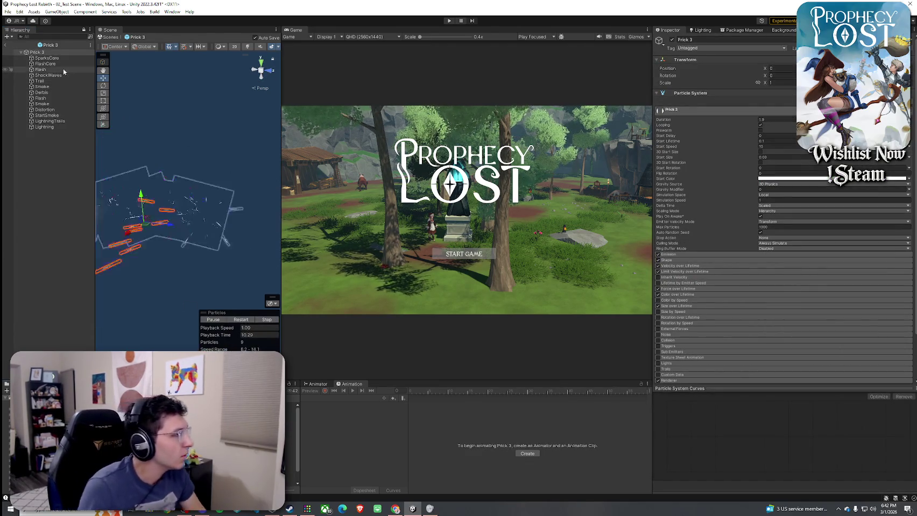
{"action": "key", "text": "Delete"}
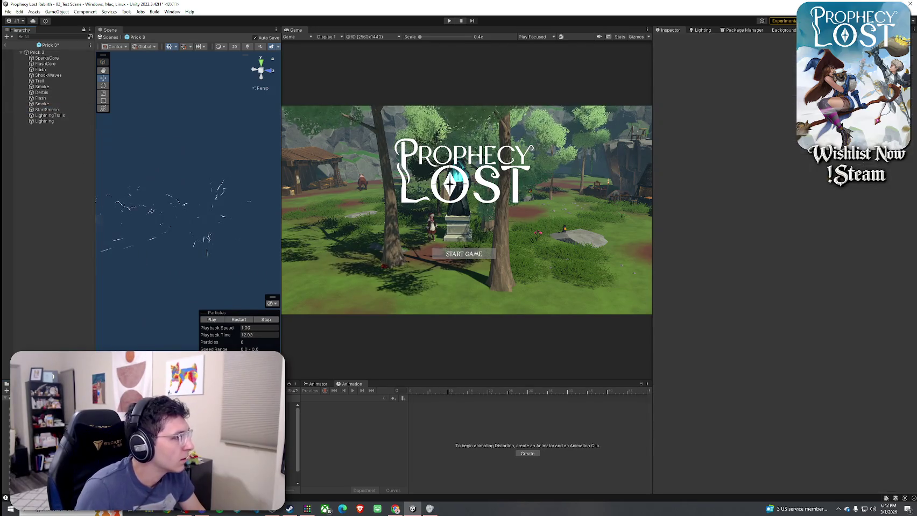
{"action": "double_click", "coordinate": [136, 335]}
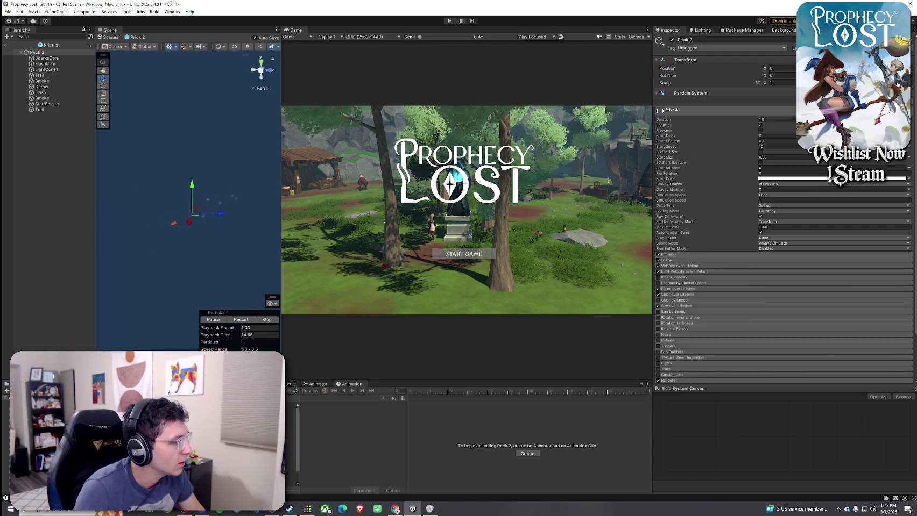
{"action": "double_click", "coordinate": [135, 377]}
{"action": "left_click", "coordinate": [54, 104]}
{"action": "key", "text": "Delete"}
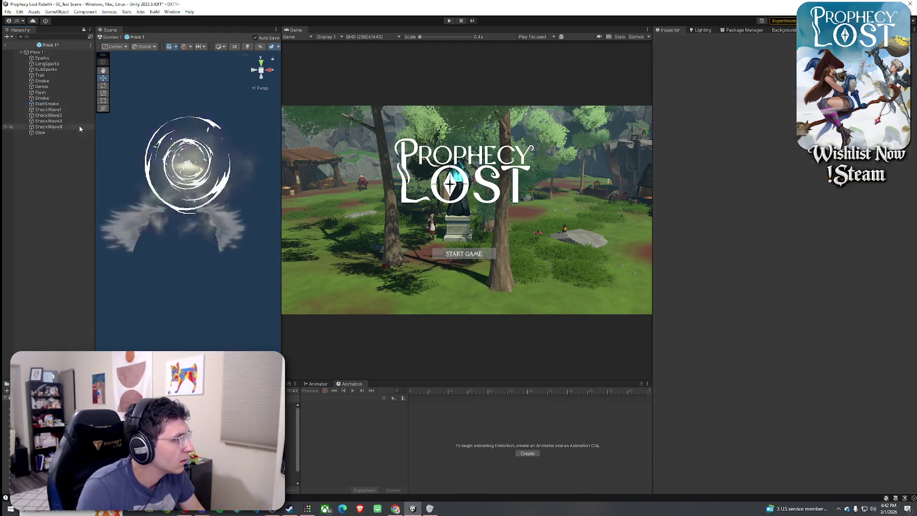
Delete the Distortion layer from Prick 4 and recheck the other Prick prefabs.
{"action": "double_click", "coordinate": [135, 366]}
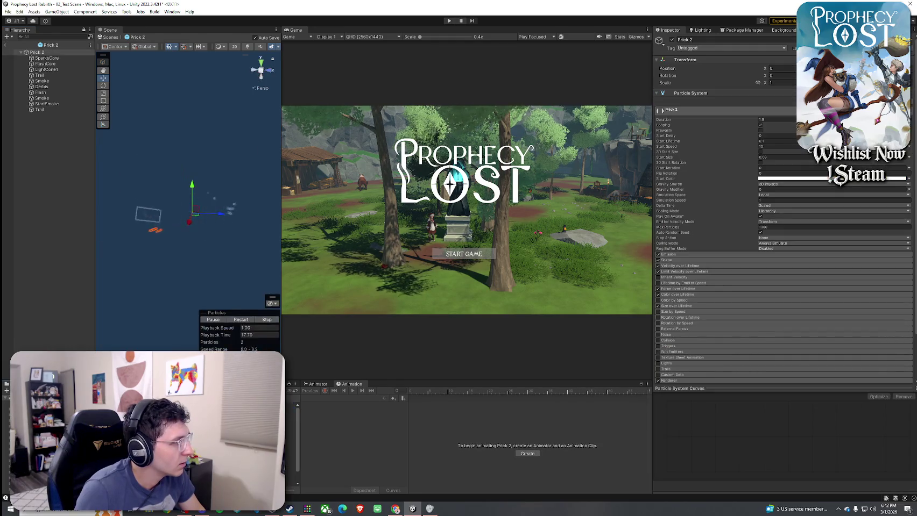
{"action": "double_click", "coordinate": [135, 371]}
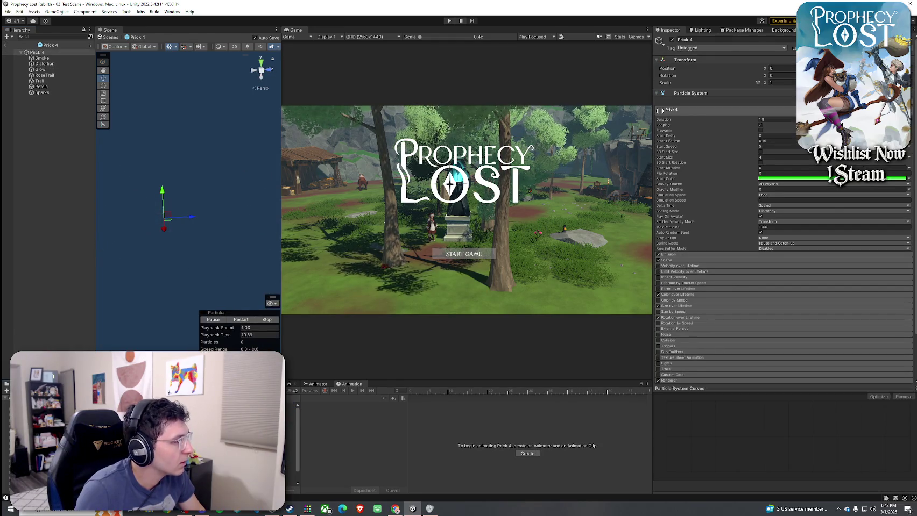
{"action": "left_click", "coordinate": [46, 63]}
{"action": "key", "text": "Delete"}
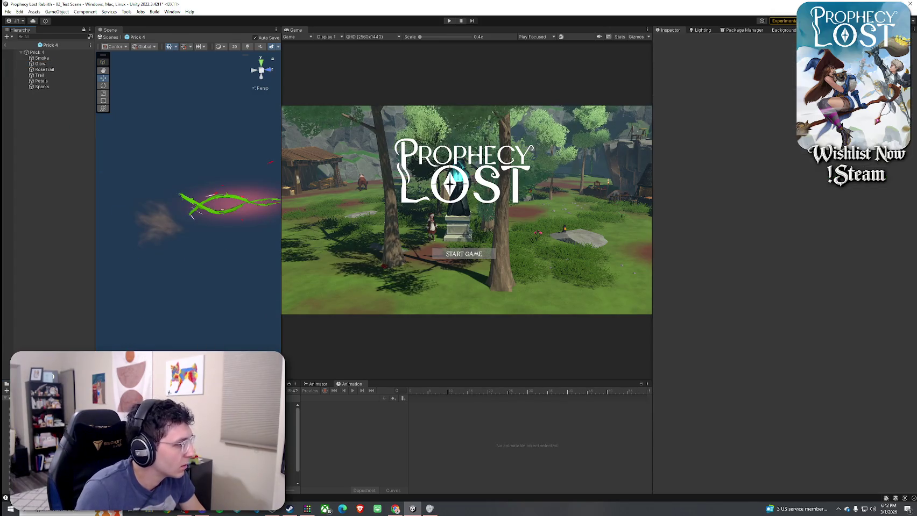
{"action": "double_click", "coordinate": [135, 366]}
{"action": "double_click", "coordinate": [134, 376]}
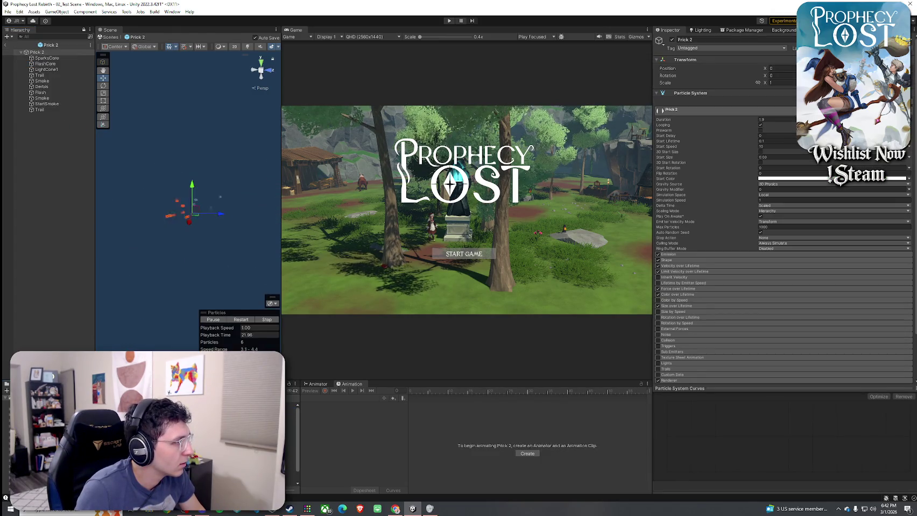
Return to the 02_Test Scene, maximize the Game view, and start a playtest.
{"action": "left_click", "coordinate": [7, 47]}
{"action": "left_click", "coordinate": [9, 11]}
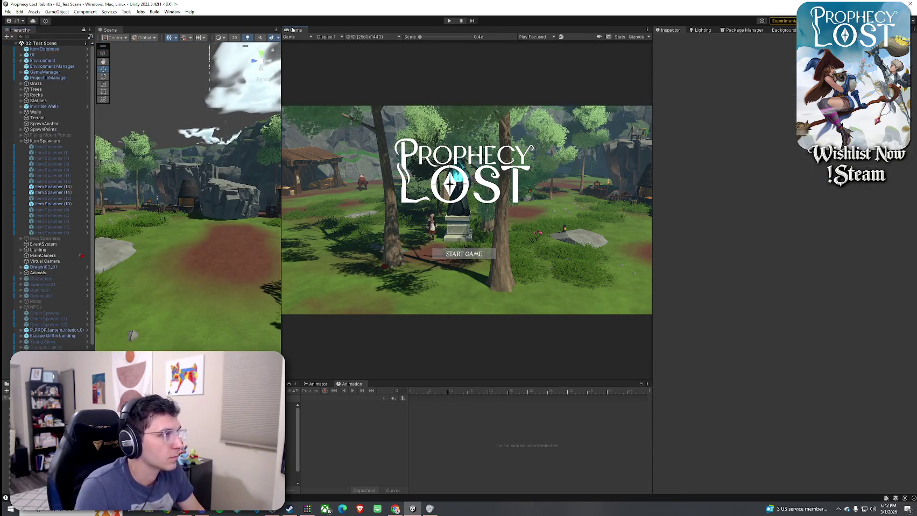
{"action": "double_click", "coordinate": [293, 29]}
{"action": "left_click", "coordinate": [449, 20]}
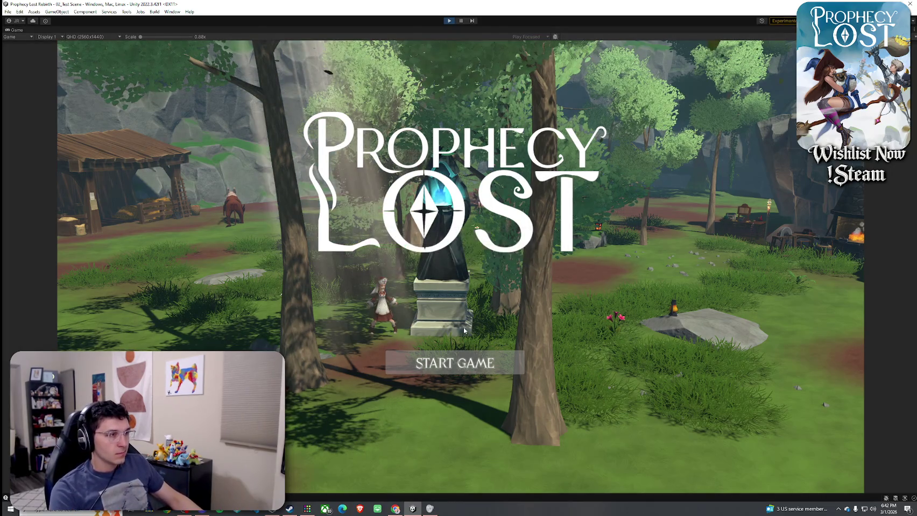
Start the game from the title screen and run forward into the level.
{"action": "left_click", "coordinate": [457, 363]}
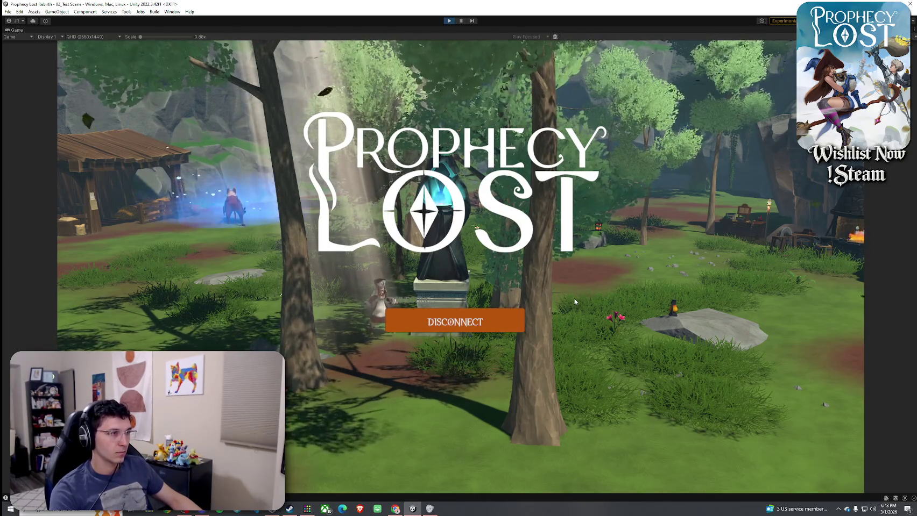
{"action": "key", "text": "w"}
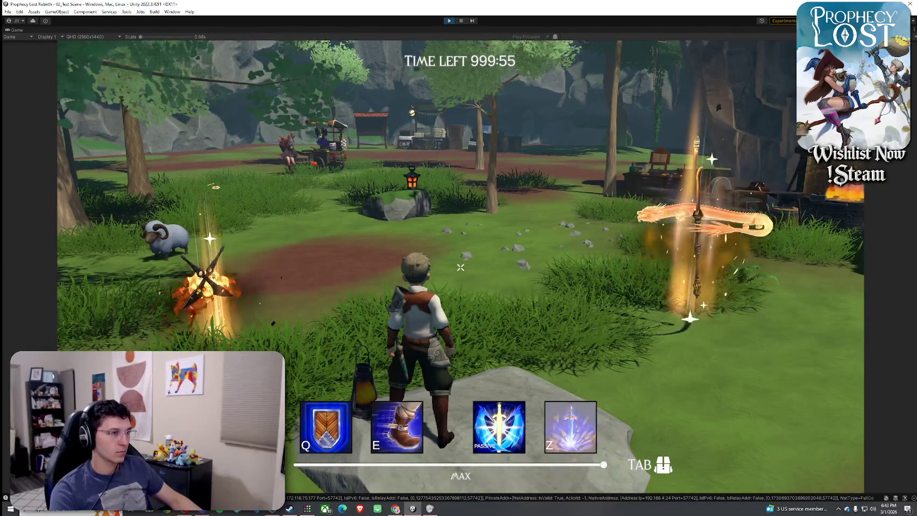
Pick up the golden sword and test its slashes, green spin slashes and wide arcs.
{"action": "key", "text": "w"}
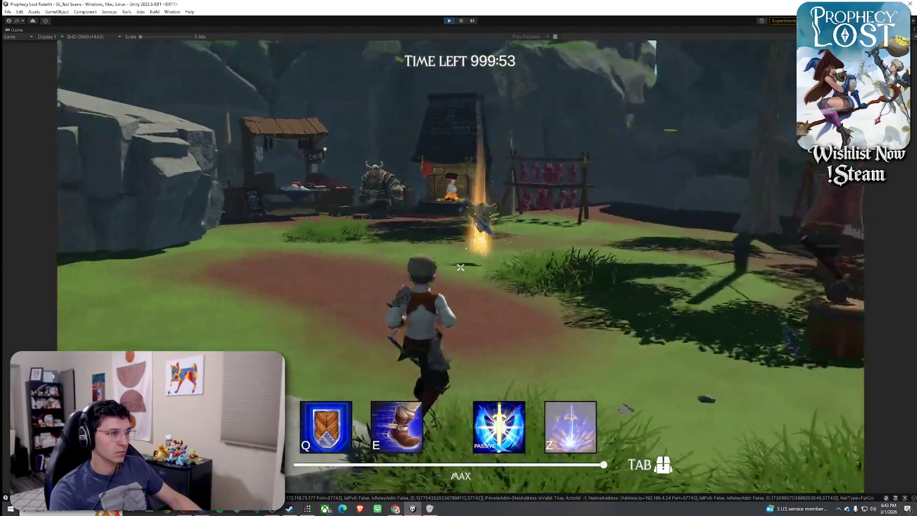
{"action": "key", "text": "Tab"}
{"action": "key", "text": "Tab"}
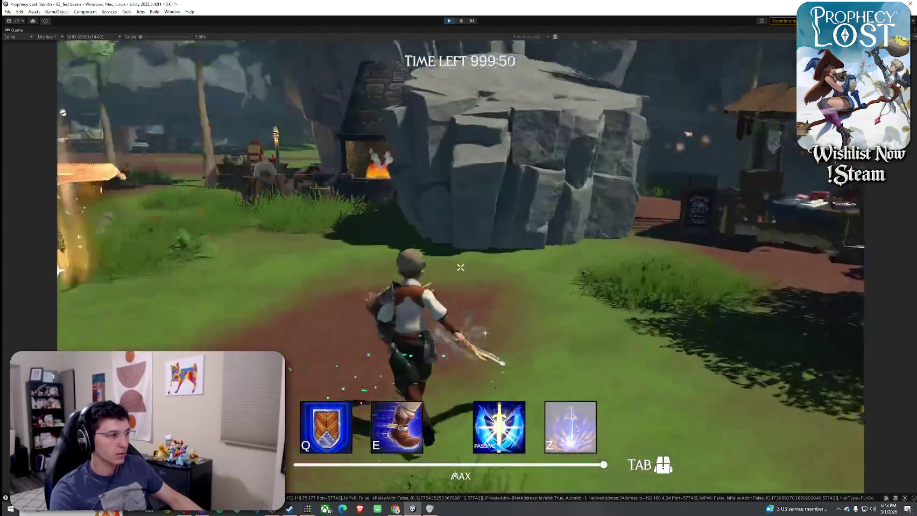
{"action": "left_click", "coordinate": [460, 267]}
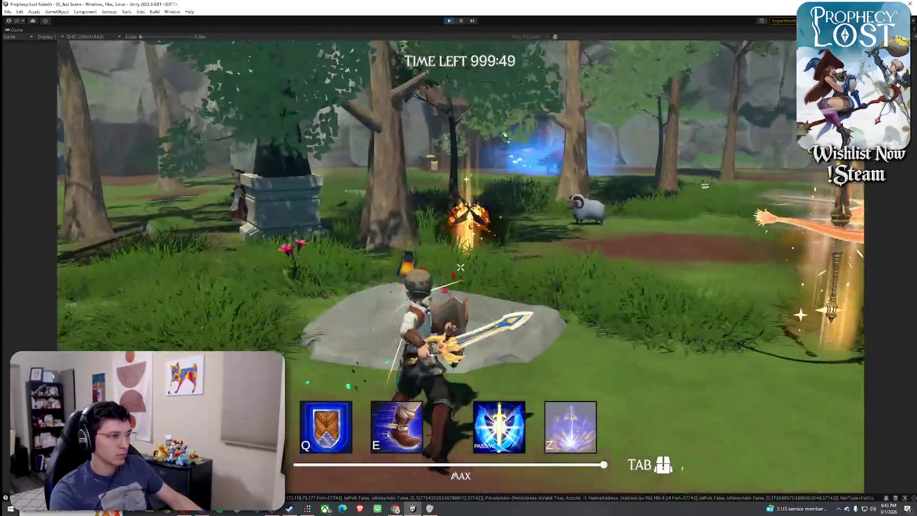
{"action": "left_click", "coordinate": [460, 268]}
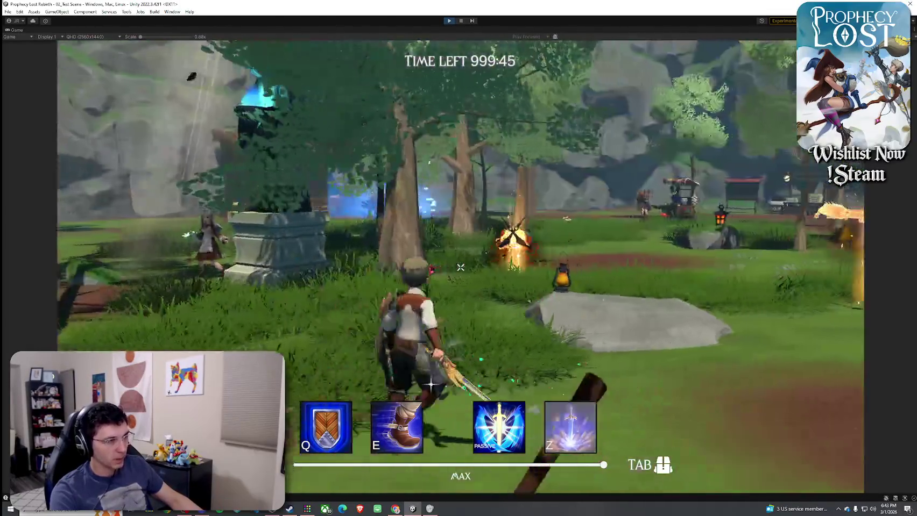
{"action": "left_click", "coordinate": [460, 268]}
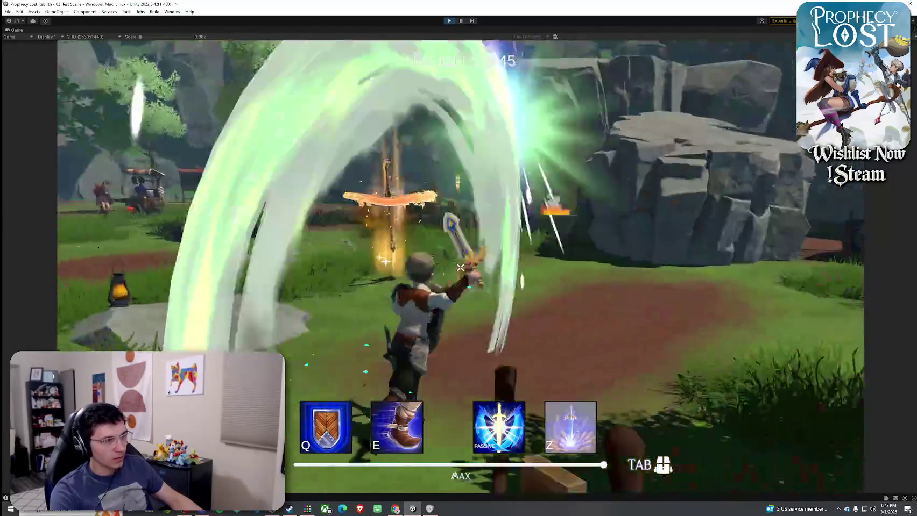
{"action": "left_click", "coordinate": [460, 267]}
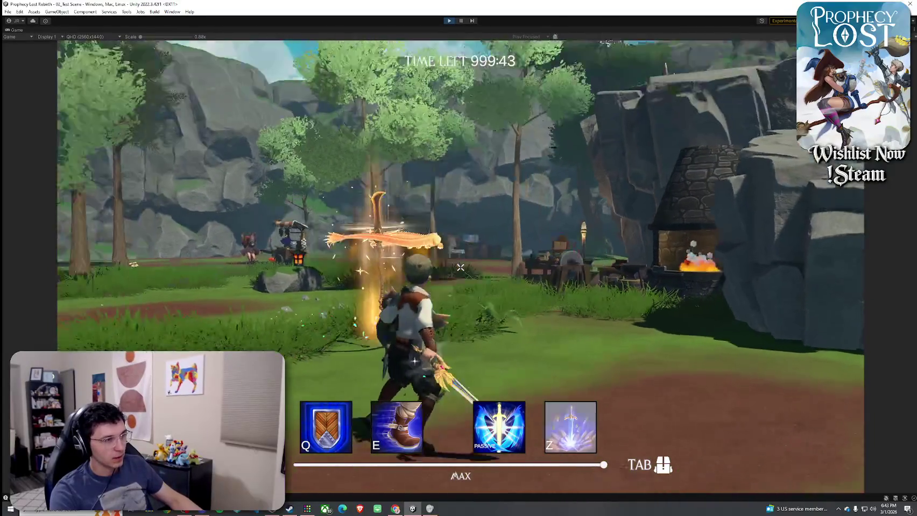
{"action": "key", "text": "w"}
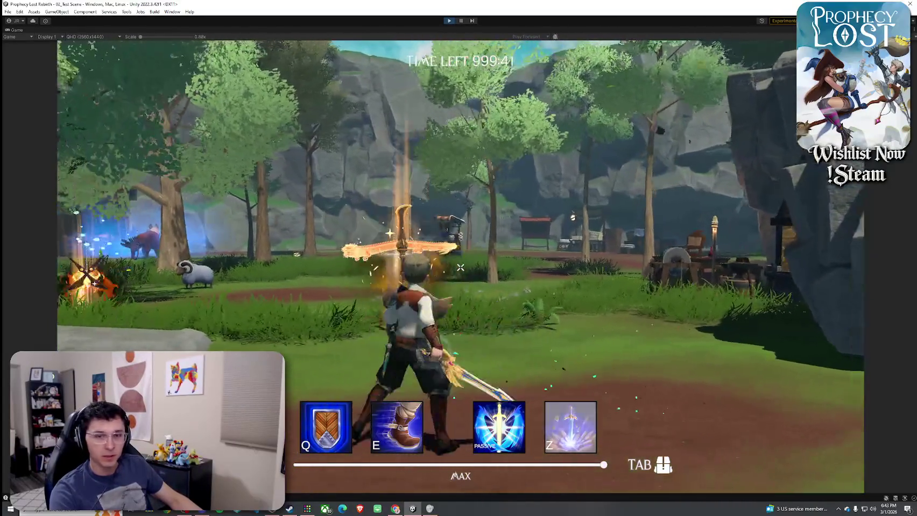
{"action": "left_click", "coordinate": [459, 267]}
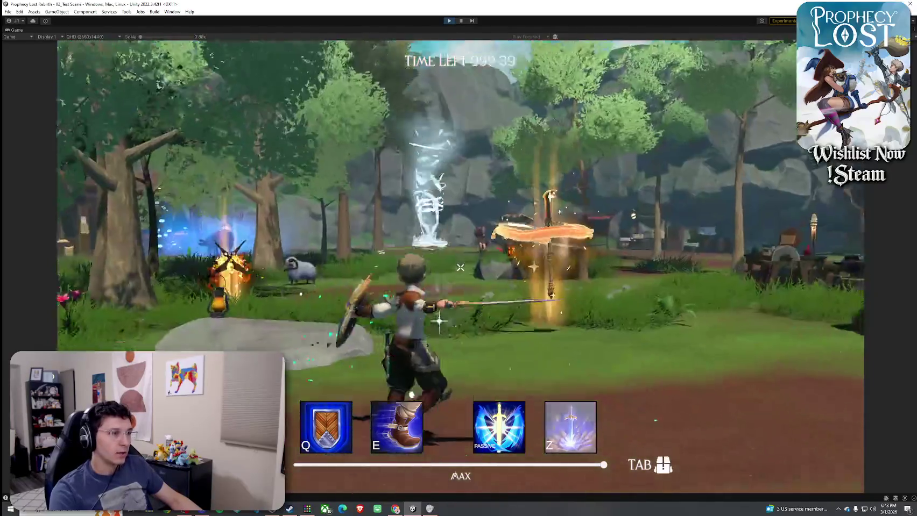
{"action": "key", "text": "w"}
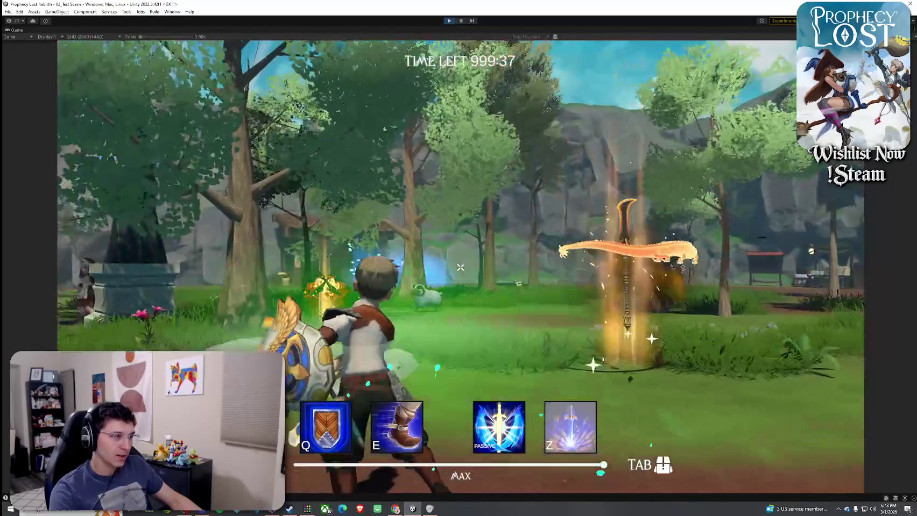
{"action": "left_click", "coordinate": [460, 268]}
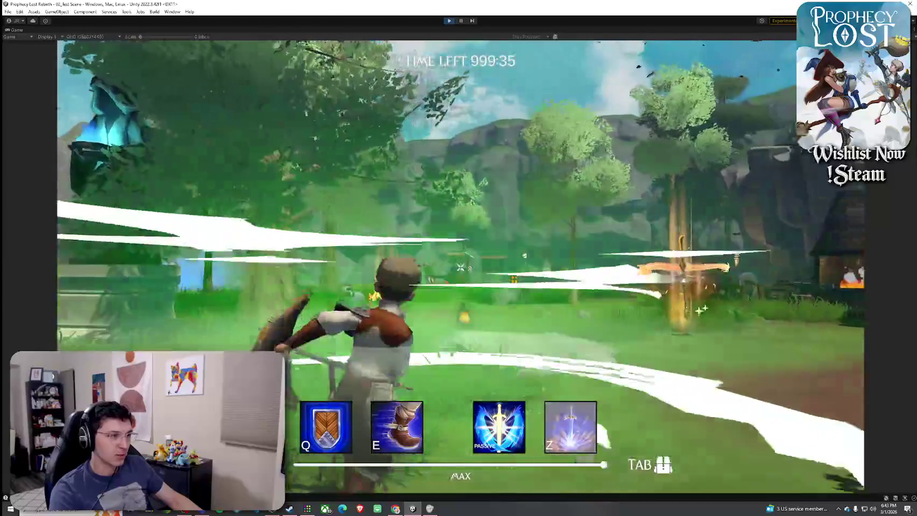
Unequip the sword into the inventory, then pick up and swing the golden staff.
{"action": "key", "text": "Tab"}
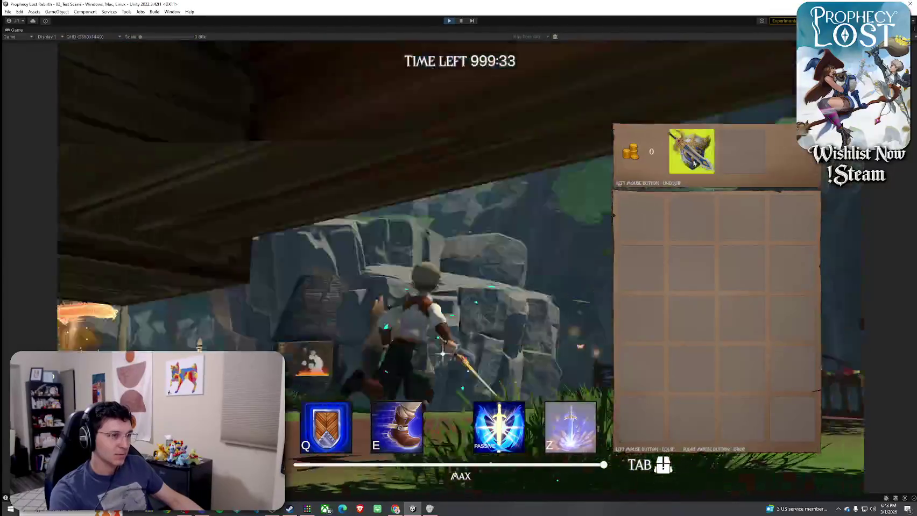
{"action": "left_click", "coordinate": [694, 164]}
{"action": "key", "text": "Tab"}
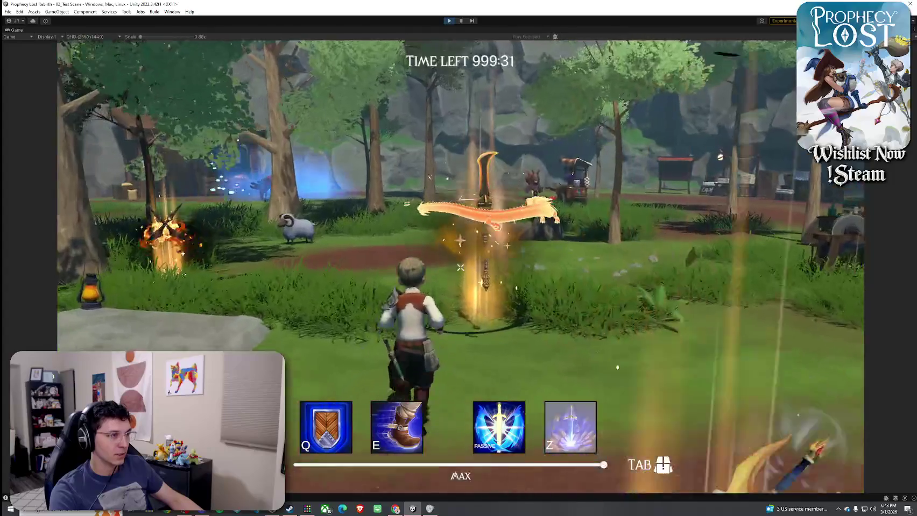
{"action": "key", "text": "Tab"}
{"action": "key", "text": "Tab"}
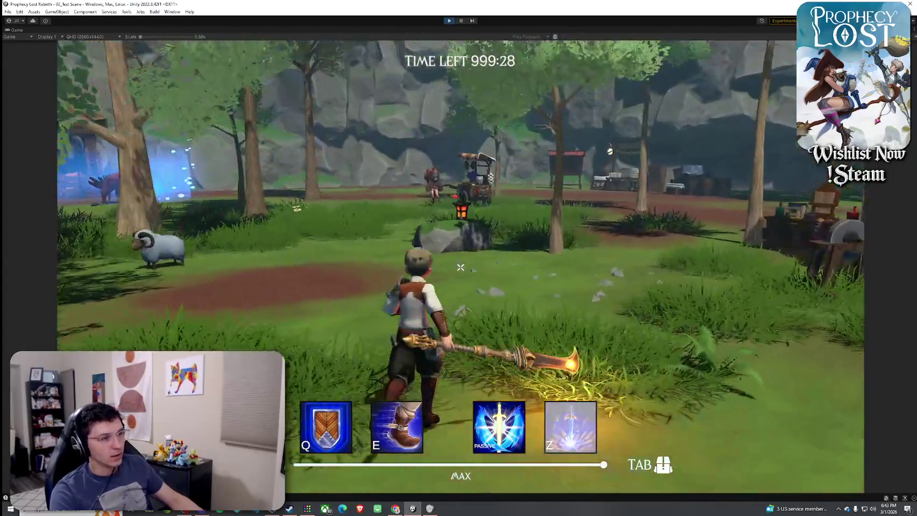
{"action": "left_click", "coordinate": [460, 267]}
{"action": "left_click", "coordinate": [460, 268]}
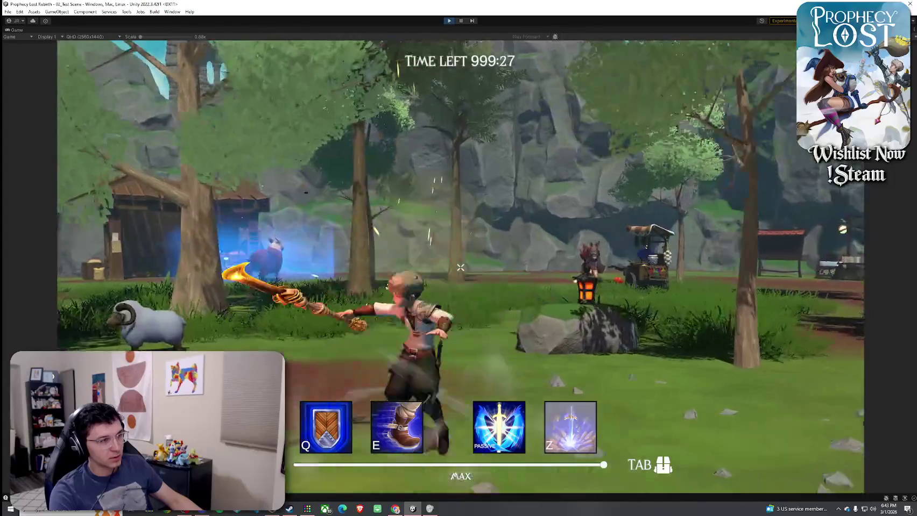
Drop the golden staff, pick it back up, re-equip it, and unleash its golden swirl special.
{"action": "key", "text": "Tab"}
{"action": "left_click", "coordinate": [694, 151]}
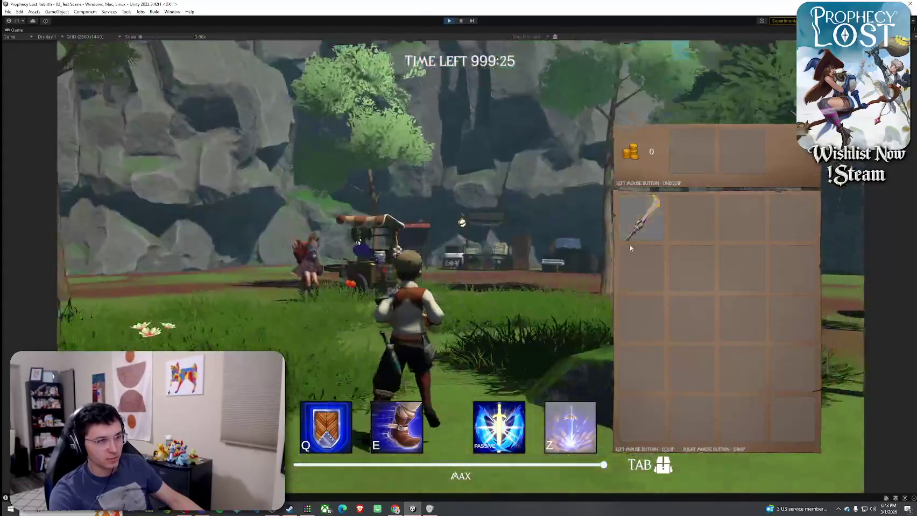
{"action": "right_click", "coordinate": [638, 223]}
{"action": "key", "text": "Tab"}
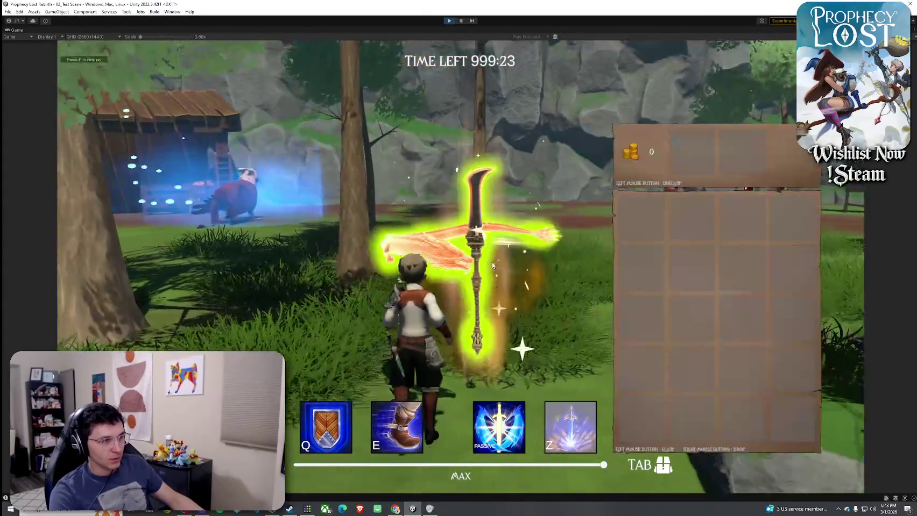
{"action": "key", "text": "f"}
{"action": "key", "text": "Tab"}
{"action": "key", "text": "Tab"}
{"action": "left_click", "coordinate": [641, 216]}
{"action": "key", "text": "Tab"}
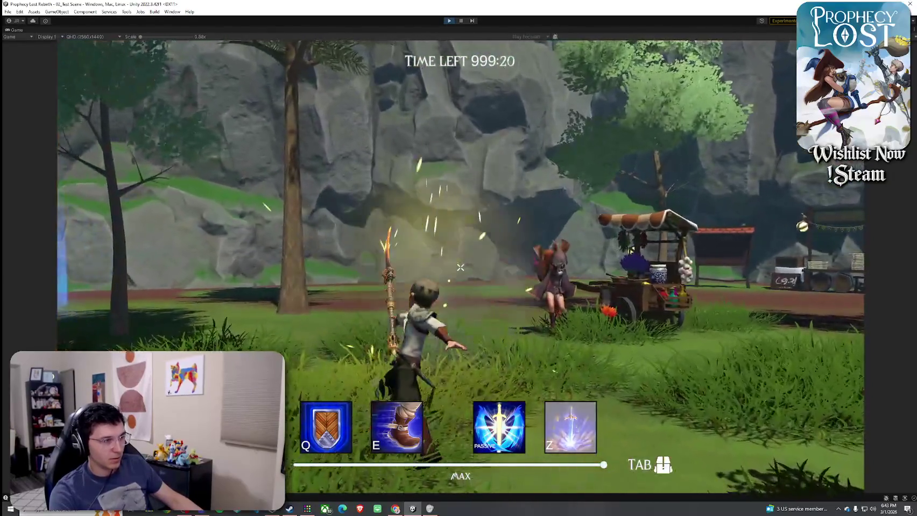
{"action": "left_click", "coordinate": [459, 267]}
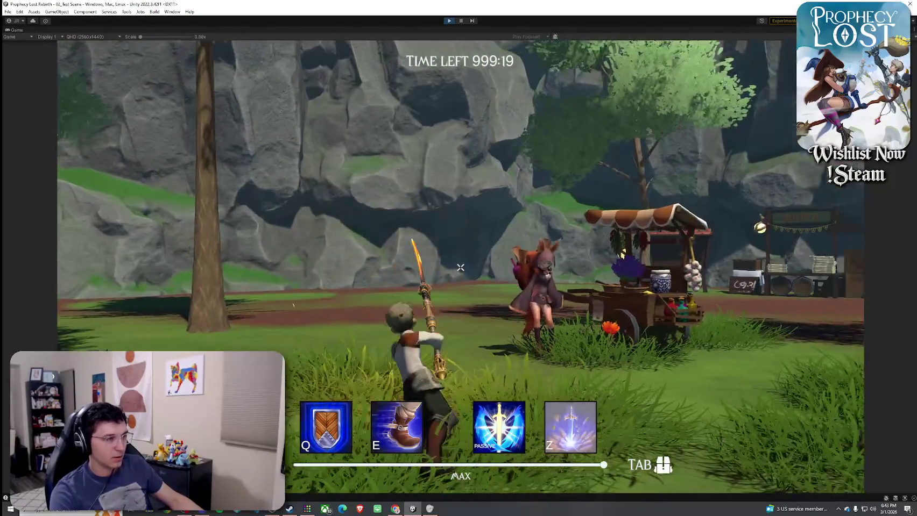
{"action": "left_click", "coordinate": [460, 267]}
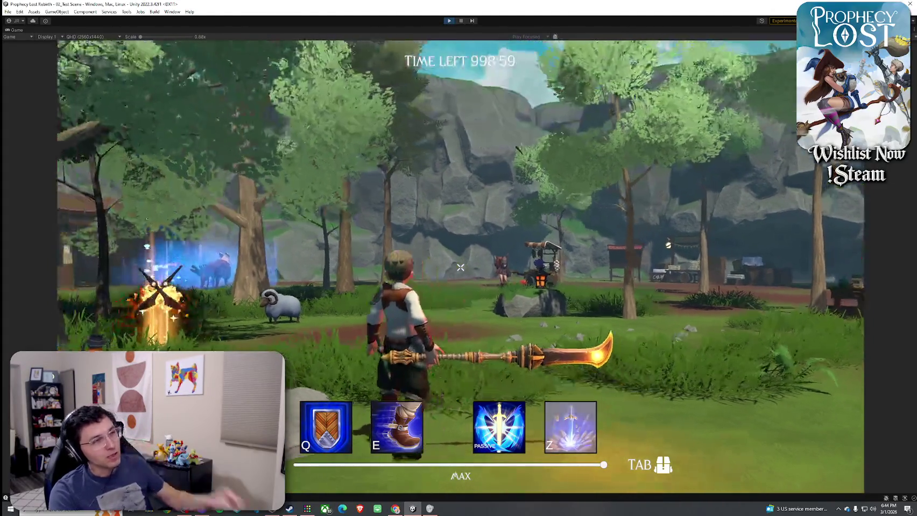
Swing the spear with its slash effects and run into the open grass.
{"action": "left_click", "coordinate": [460, 268]}
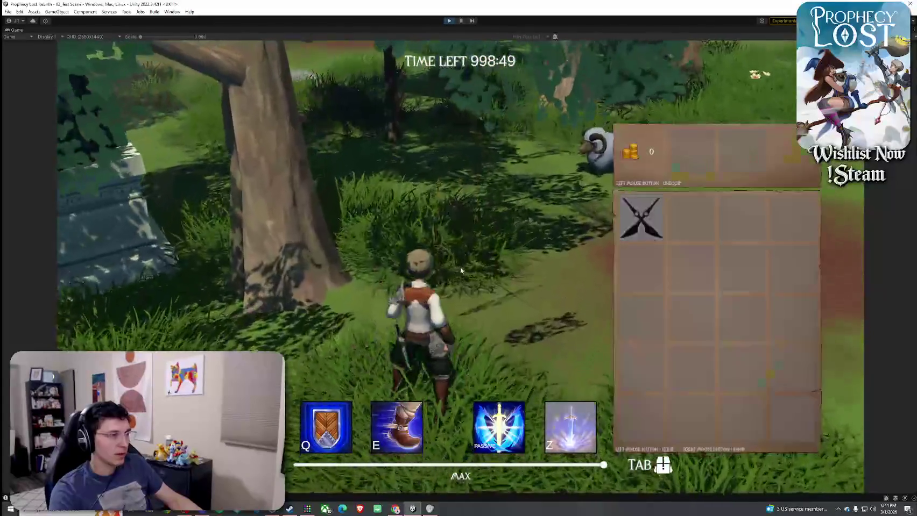
{"action": "key", "text": "w"}
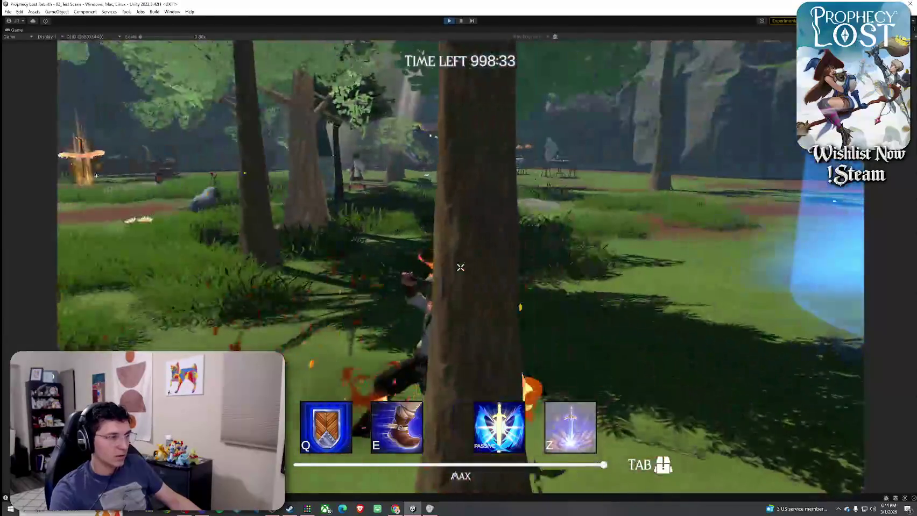
{"action": "key", "text": "w"}
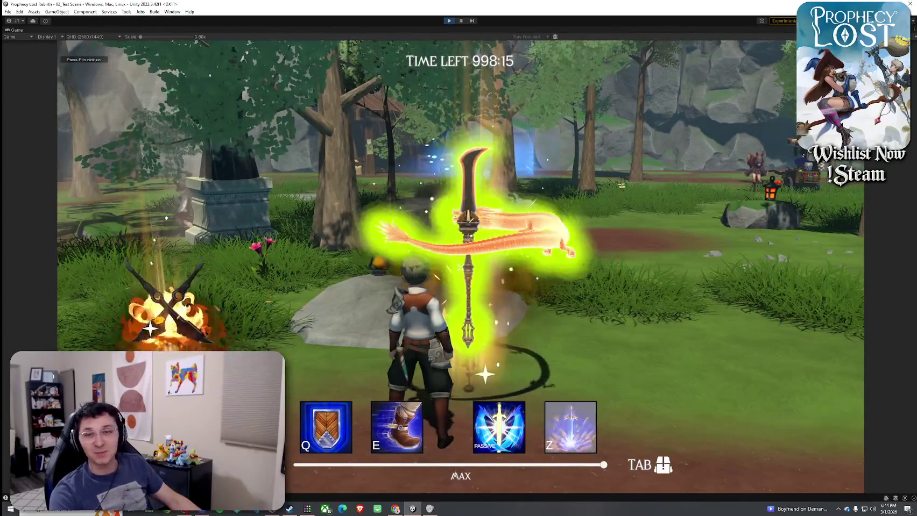
Close the inventory, resume playing, then open and close the inventory once more.
{"action": "key", "text": "Tab"}
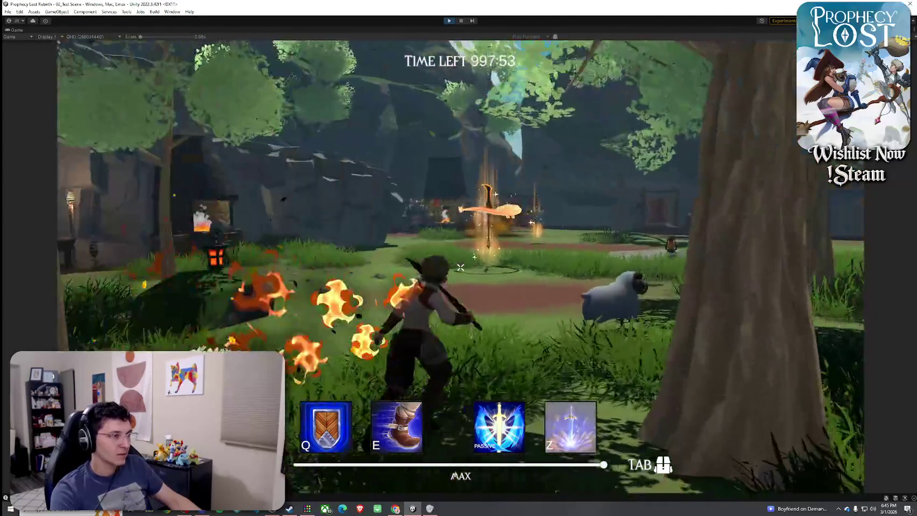
{"action": "key", "text": "Tab"}
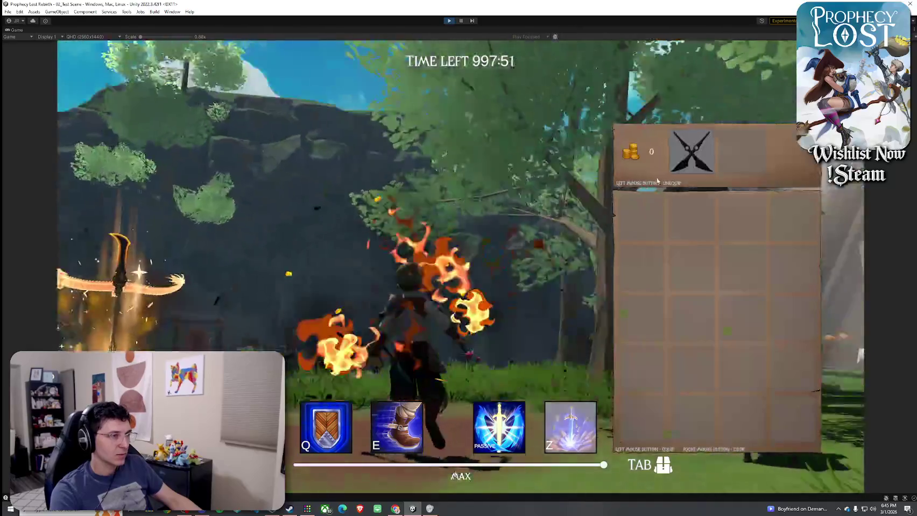
{"action": "key", "text": "Tab"}
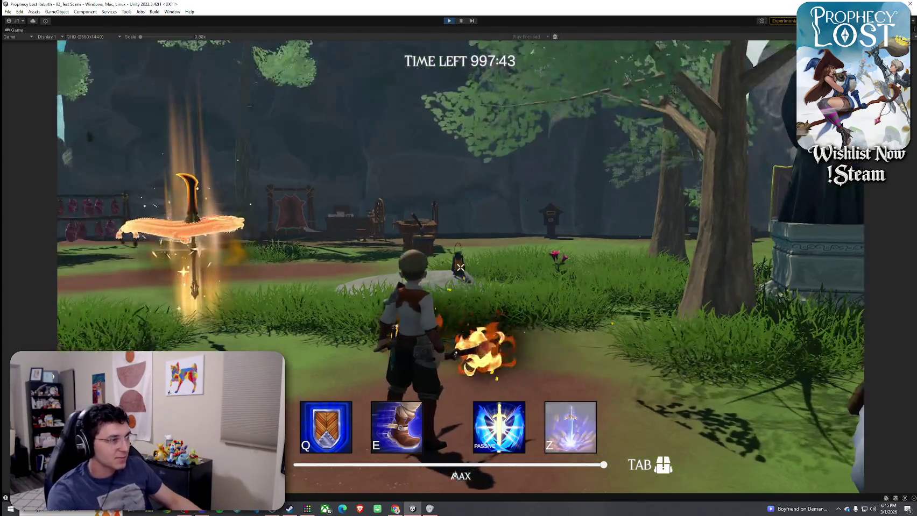
Stop the playtest to return to the Prophecy Lost title screen and bring up The Plan document.
{"action": "key", "text": "super"}
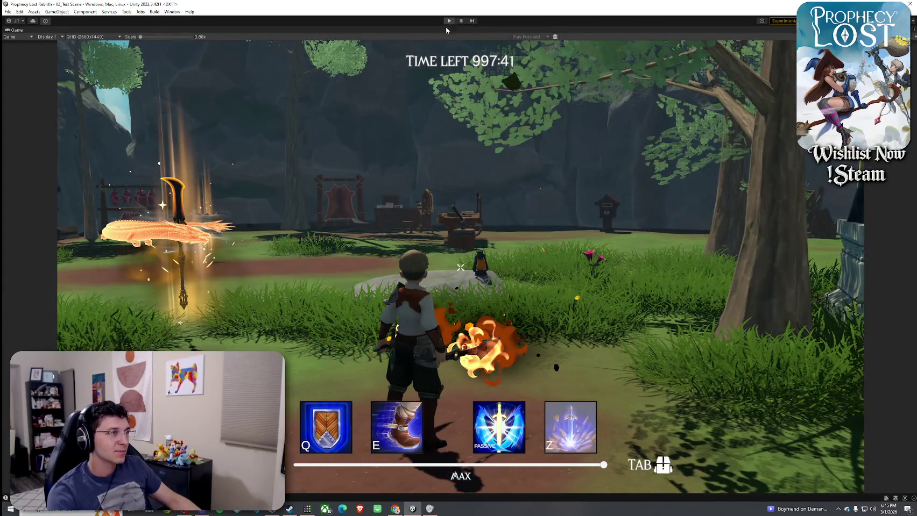
{"action": "left_click", "coordinate": [449, 21]}
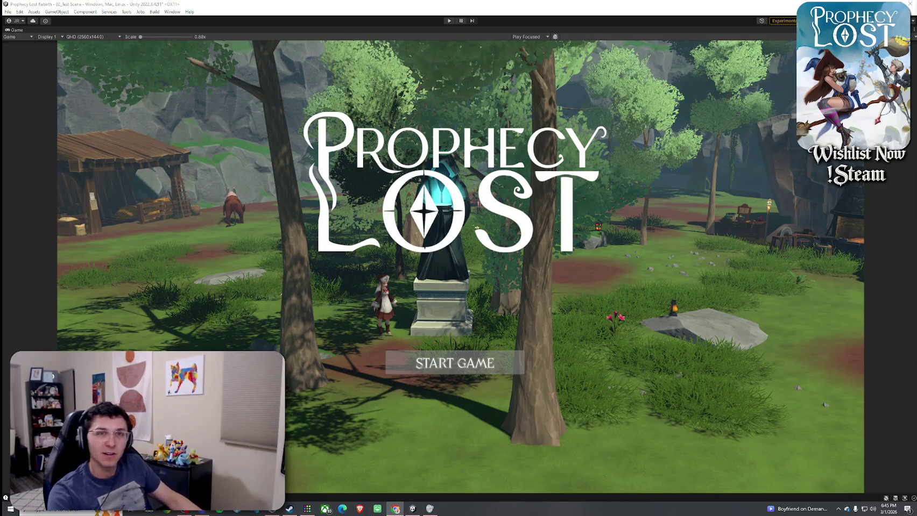
{"action": "key", "text": "alt+Tab"}
Scroll to the Spears section and check off Hunting Spear and its subtasks.
{"action": "left_click_drag", "start_coordinate": [554, 71], "coordinate": [549, 65]}
{"action": "scroll", "coordinate": [494, 229], "scroll_direction": "down", "scroll_amount": 4}
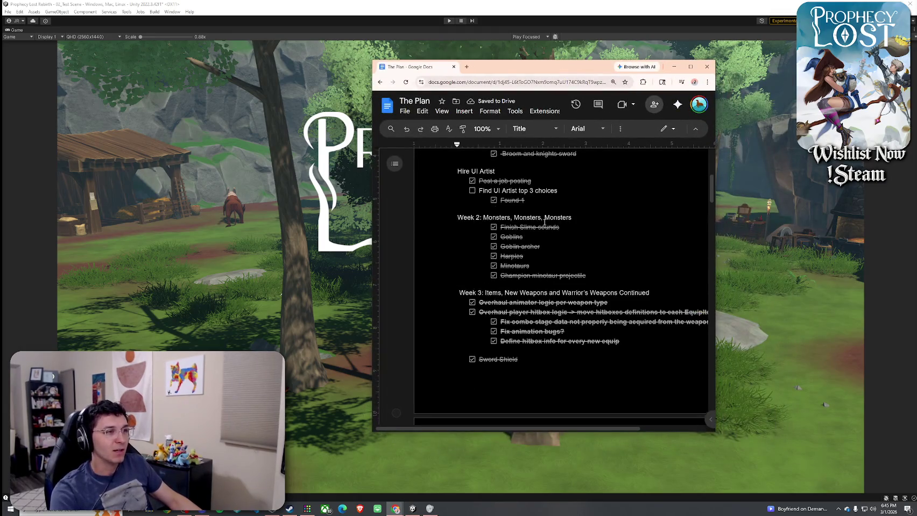
{"action": "scroll", "coordinate": [493, 229], "scroll_direction": "down", "scroll_amount": 6}
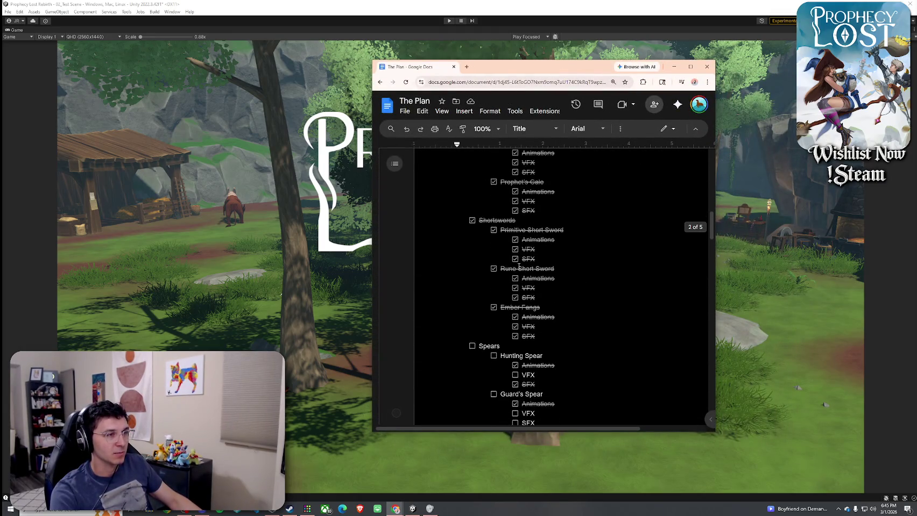
{"action": "scroll", "coordinate": [509, 281], "scroll_direction": "up", "scroll_amount": 4}
{"action": "scroll", "coordinate": [484, 248], "scroll_direction": "down", "scroll_amount": 2}
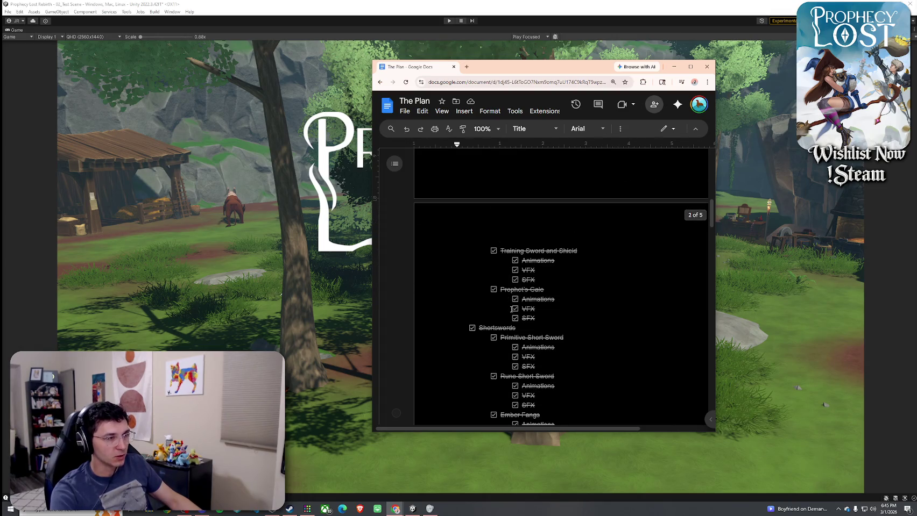
{"action": "scroll", "coordinate": [500, 285], "scroll_direction": "down", "scroll_amount": 2}
{"action": "scroll", "coordinate": [475, 256], "scroll_direction": "down", "scroll_amount": 2}
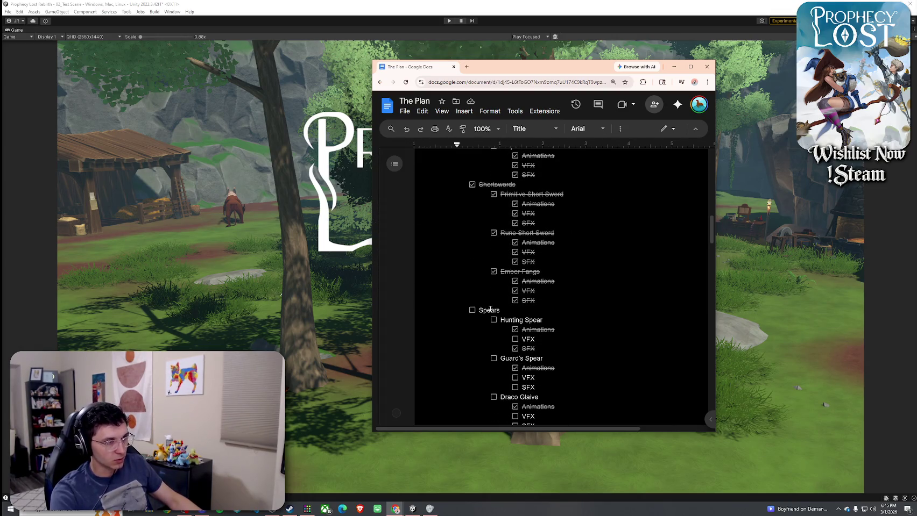
{"action": "scroll", "coordinate": [490, 310], "scroll_direction": "down", "scroll_amount": 3}
{"action": "left_click", "coordinate": [494, 213]}
{"action": "left_click", "coordinate": [515, 232]}
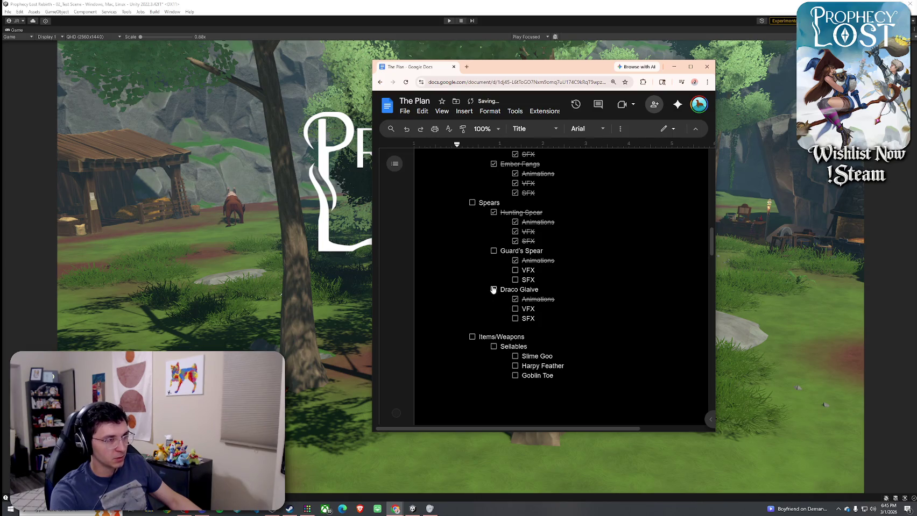
Check off Guard's Spear with its VFX and SFX, Draco Glaive's subtasks, and the Spears heading.
{"action": "left_click", "coordinate": [493, 251]}
{"action": "left_click", "coordinate": [515, 270]}
{"action": "left_click", "coordinate": [515, 280]}
{"action": "left_click", "coordinate": [494, 289]}
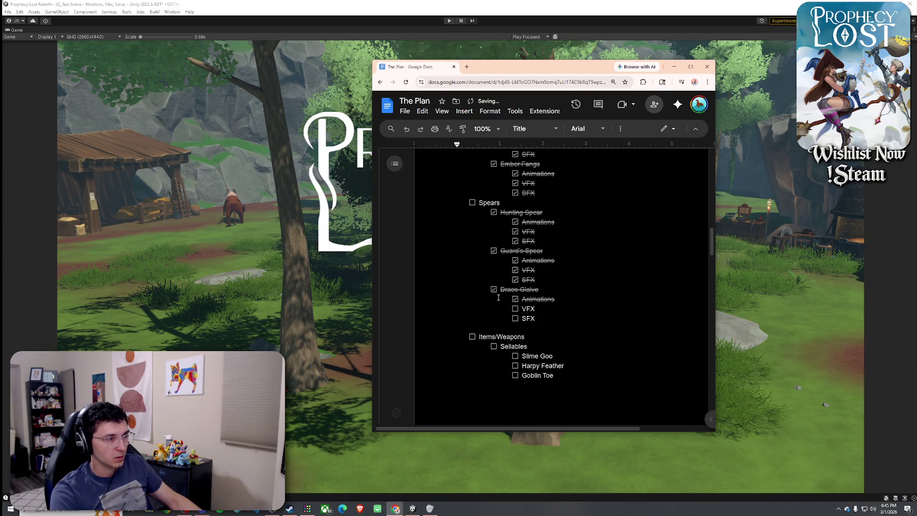
{"action": "left_click", "coordinate": [515, 318]}
{"action": "scroll", "coordinate": [495, 301], "scroll_direction": "down", "scroll_amount": 2}
{"action": "scroll", "coordinate": [484, 291], "scroll_direction": "up", "scroll_amount": 4}
{"action": "left_click", "coordinate": [474, 280]}
Scroll through The Plan to review the checked-off Week 3 items.
{"action": "scroll", "coordinate": [474, 281], "scroll_direction": "up", "scroll_amount": 8}
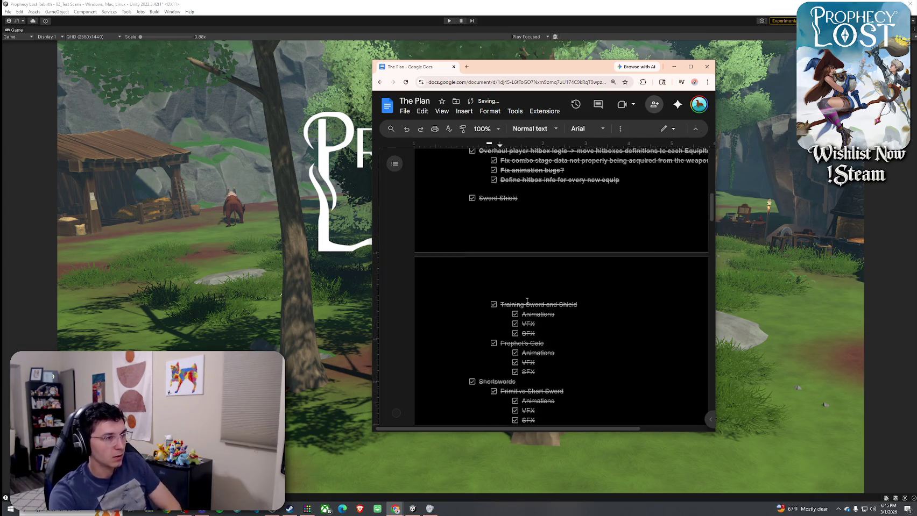
{"action": "scroll", "coordinate": [520, 320], "scroll_direction": "down", "scroll_amount": 15}
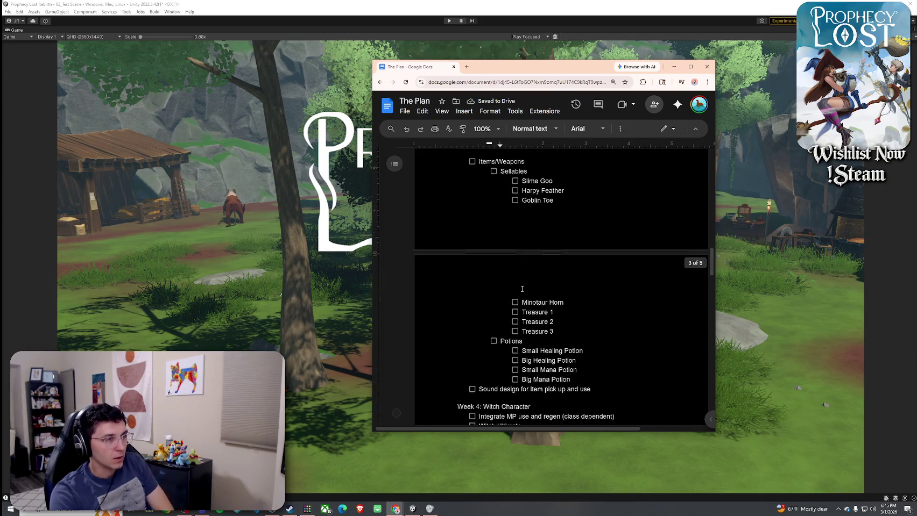
{"action": "scroll", "coordinate": [521, 289], "scroll_direction": "up", "scroll_amount": 5}
{"action": "scroll", "coordinate": [521, 259], "scroll_direction": "down", "scroll_amount": 2}
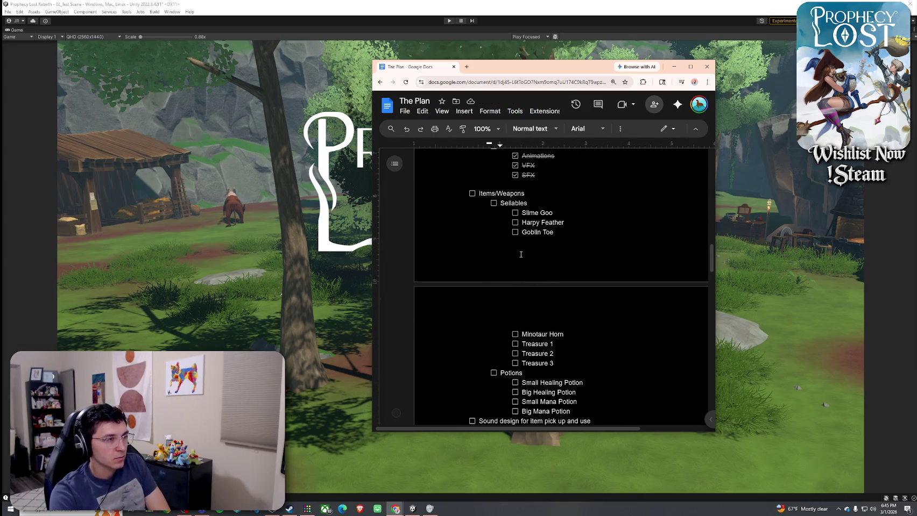
{"action": "scroll", "coordinate": [519, 332], "scroll_direction": "down", "scroll_amount": 2}
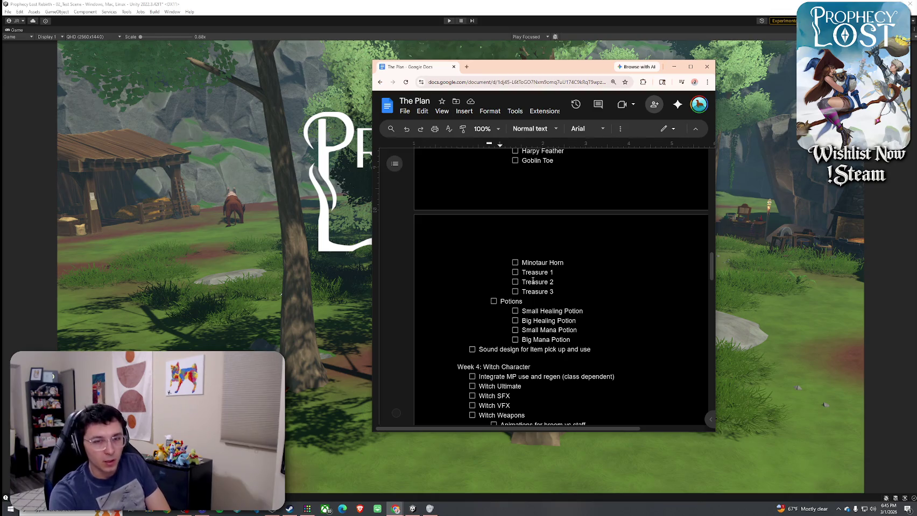
{"action": "scroll", "coordinate": [532, 280], "scroll_direction": "up", "scroll_amount": 1}
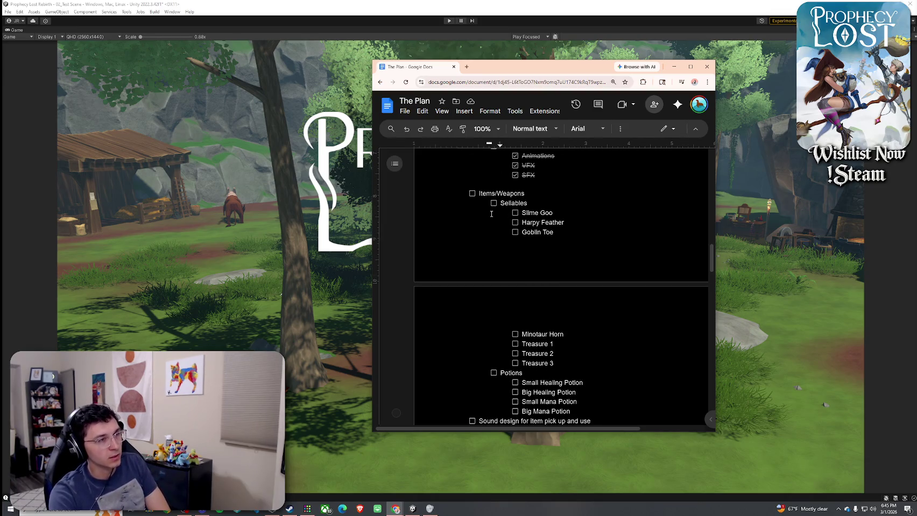
{"action": "scroll", "coordinate": [491, 213], "scroll_direction": "down", "scroll_amount": 3}
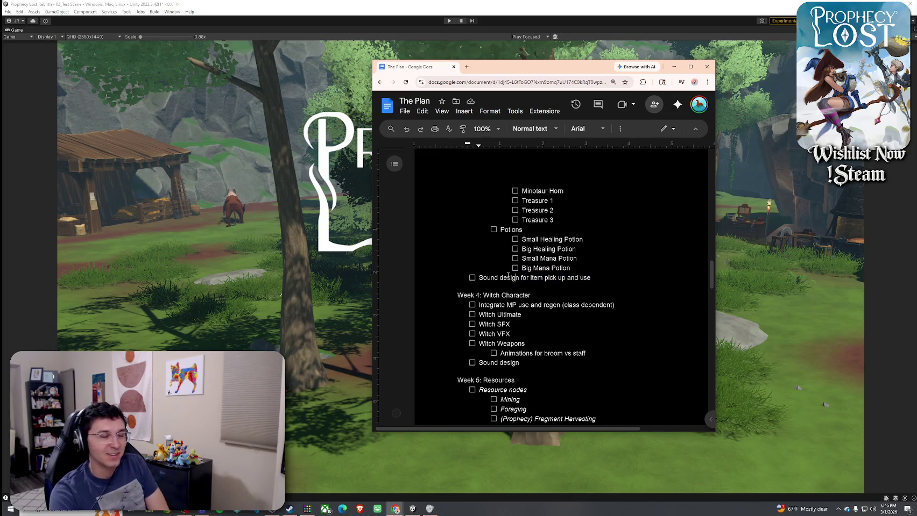
{"action": "scroll", "coordinate": [544, 230], "scroll_direction": "up", "scroll_amount": 5}
{"action": "scroll", "coordinate": [550, 297], "scroll_direction": "down", "scroll_amount": 2}
{"action": "scroll", "coordinate": [550, 297], "scroll_direction": "down", "scroll_amount": 8}
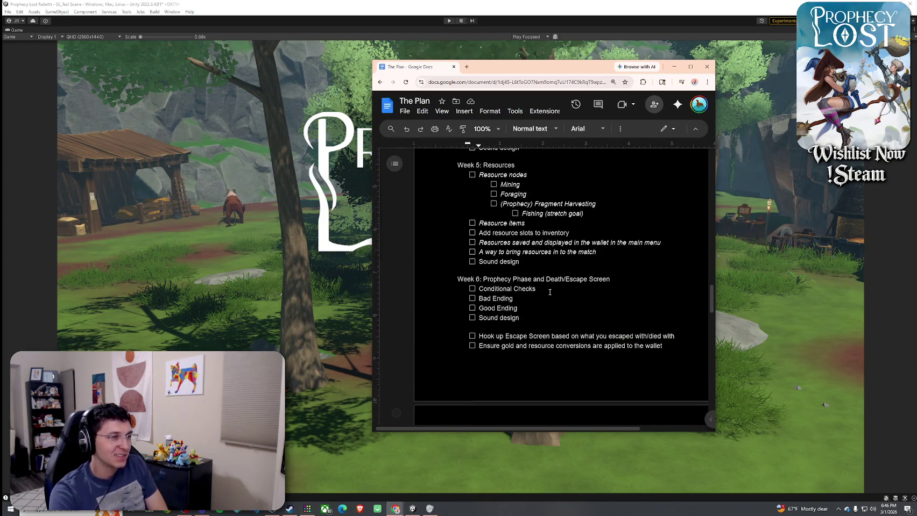
{"action": "scroll", "coordinate": [549, 292], "scroll_direction": "down", "scroll_amount": 3}
{"action": "scroll", "coordinate": [550, 292], "scroll_direction": "up", "scroll_amount": 4}
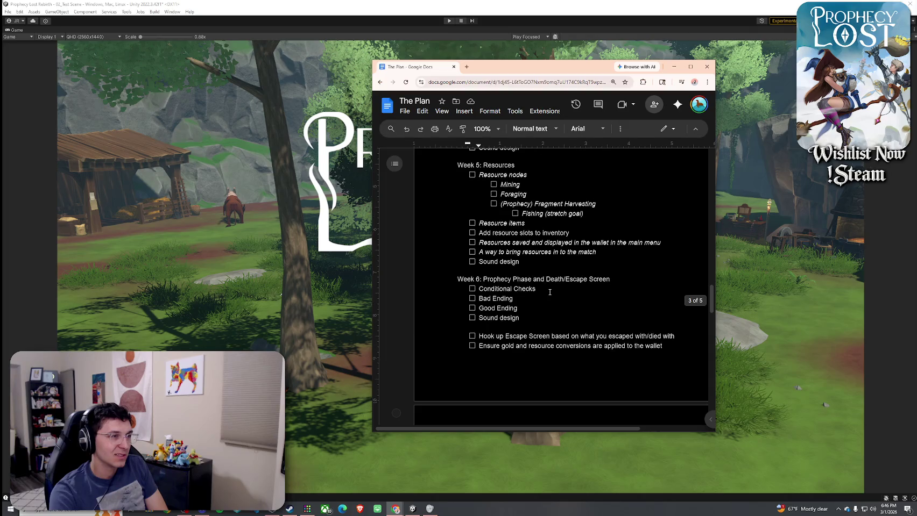
{"action": "scroll", "coordinate": [550, 293], "scroll_direction": "up", "scroll_amount": 8}
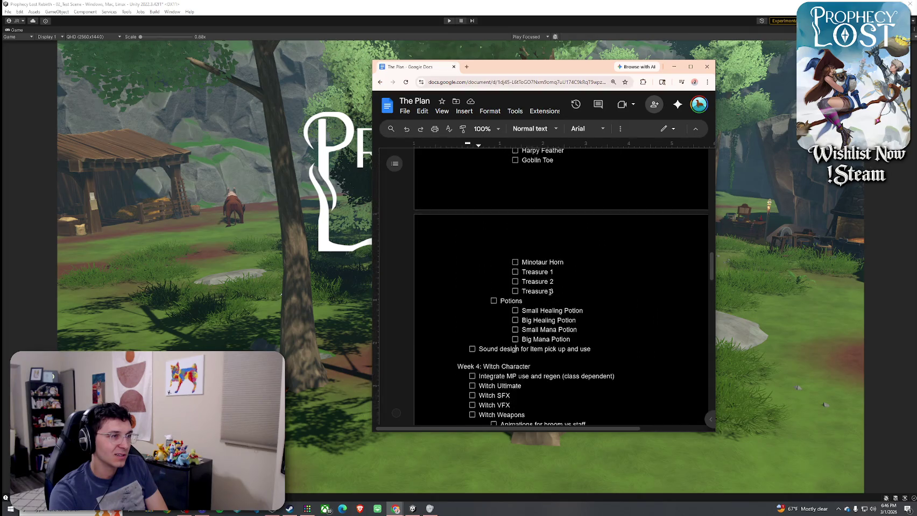
{"action": "scroll", "coordinate": [549, 292], "scroll_direction": "down", "scroll_amount": 2}
{"action": "scroll", "coordinate": [550, 314], "scroll_direction": "up", "scroll_amount": 8}
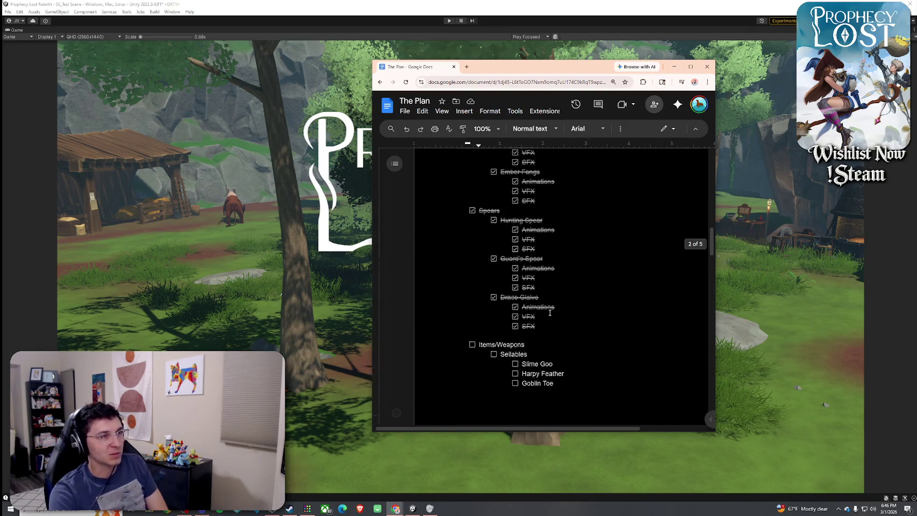
{"action": "scroll", "coordinate": [550, 314], "scroll_direction": "up", "scroll_amount": 5}
{"action": "scroll", "coordinate": [550, 314], "scroll_direction": "down", "scroll_amount": 1}
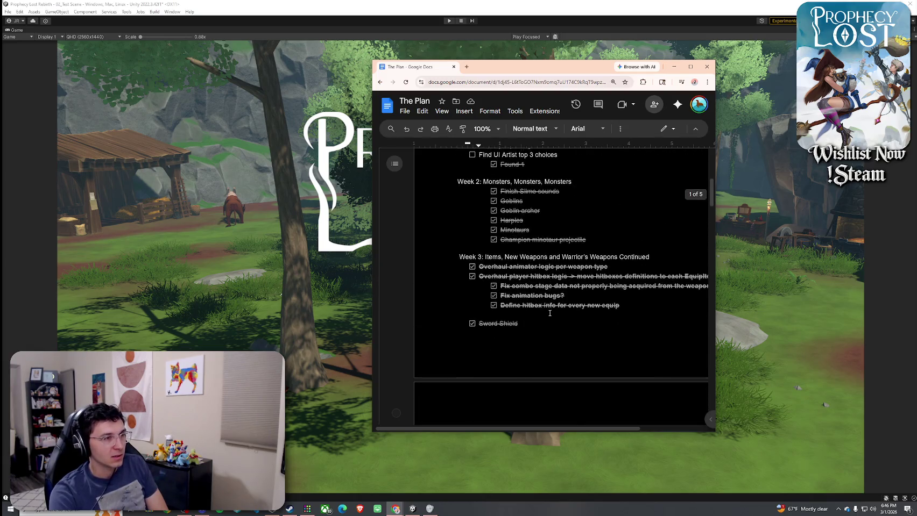
{"action": "scroll", "coordinate": [550, 313], "scroll_direction": "down", "scroll_amount": 1}
{"action": "scroll", "coordinate": [546, 310], "scroll_direction": "down", "scroll_amount": 4}
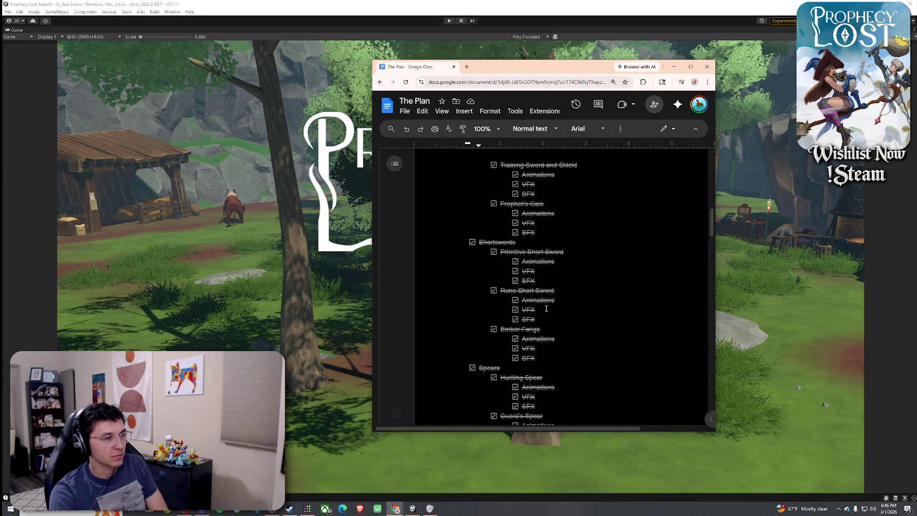
{"action": "scroll", "coordinate": [545, 310], "scroll_direction": "up", "scroll_amount": 5}
{"action": "left_click_drag", "start_coordinate": [478, 194], "coordinate": [623, 233]}
{"action": "left_click", "coordinate": [622, 234]}
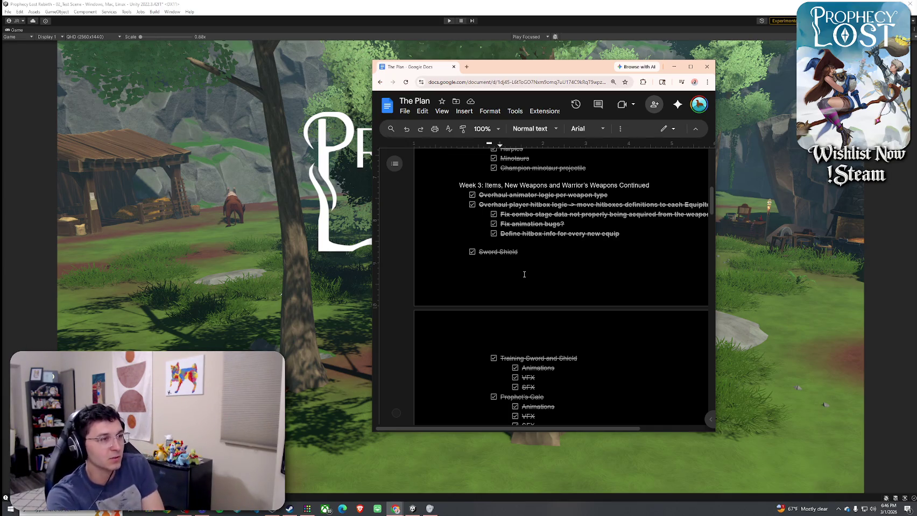
{"action": "left_click_drag", "start_coordinate": [534, 213], "coordinate": [549, 232]}
{"action": "left_click", "coordinate": [549, 232]}
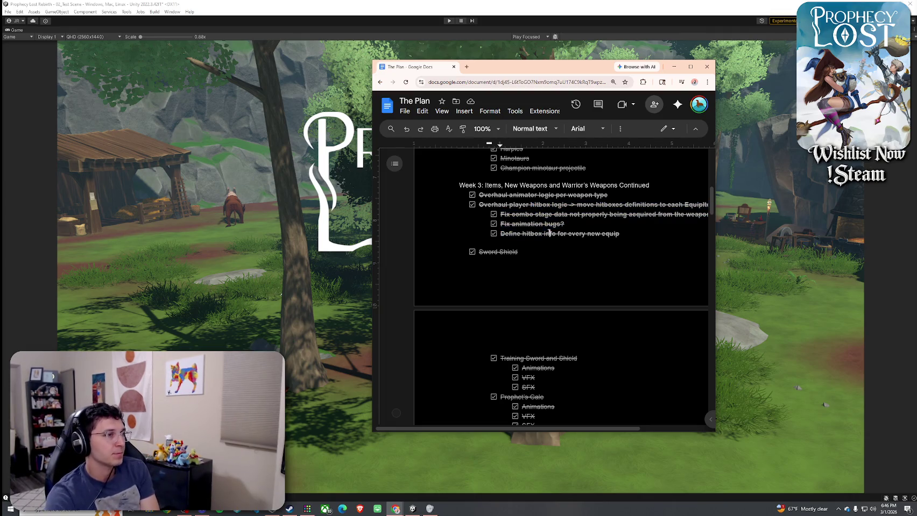
{"action": "double_click", "coordinate": [528, 195]}
{"action": "left_click", "coordinate": [525, 195]}
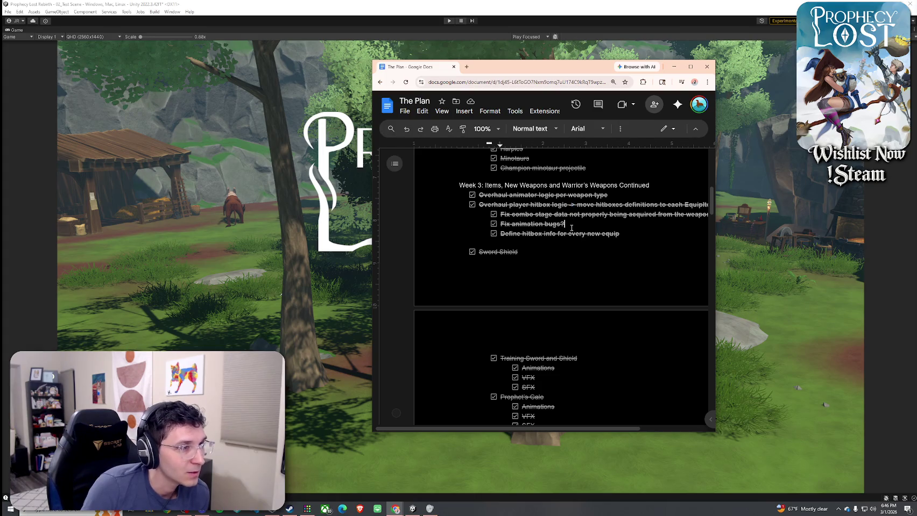
{"action": "scroll", "coordinate": [559, 237], "scroll_direction": "down", "scroll_amount": 10}
{"action": "scroll", "coordinate": [555, 244], "scroll_direction": "down", "scroll_amount": 3}
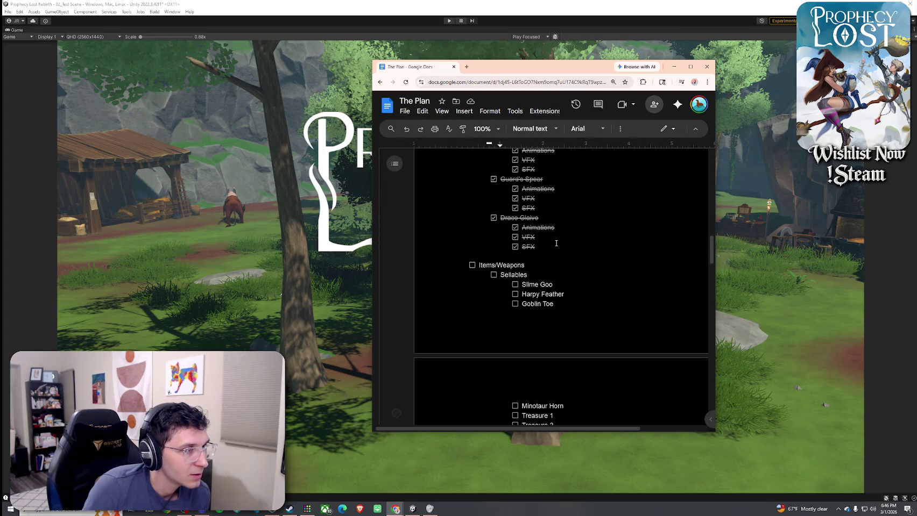
{"action": "left_click", "coordinate": [514, 215]}
{"action": "left_click", "coordinate": [514, 215]}
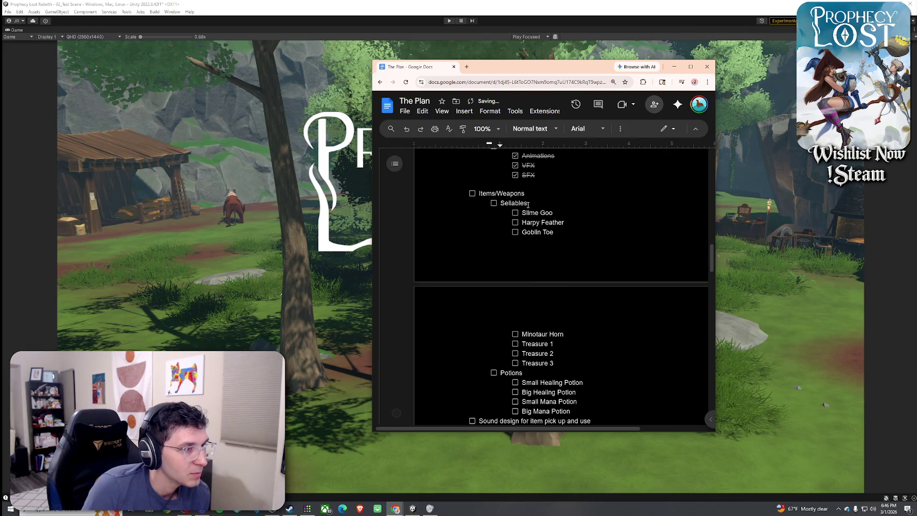
{"action": "left_click_drag", "start_coordinate": [712, 252], "coordinate": [713, 257]}
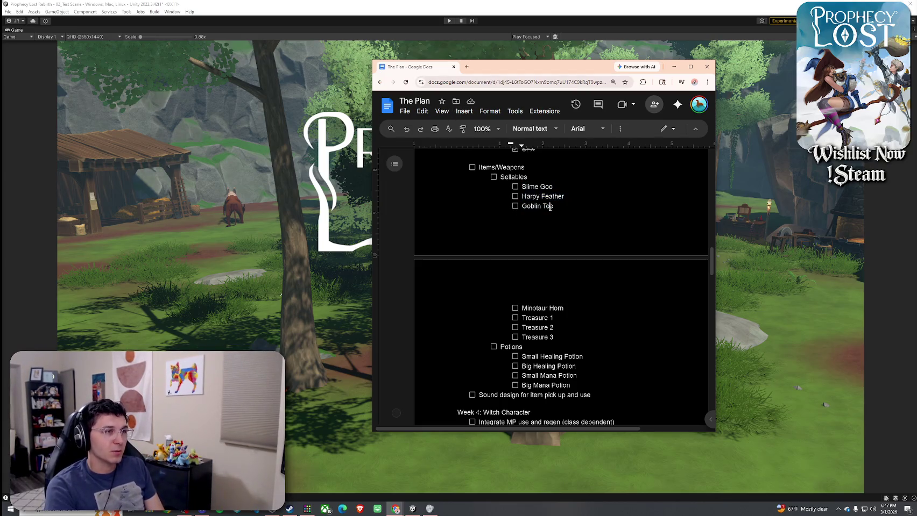
{"action": "left_click", "coordinate": [555, 207]}
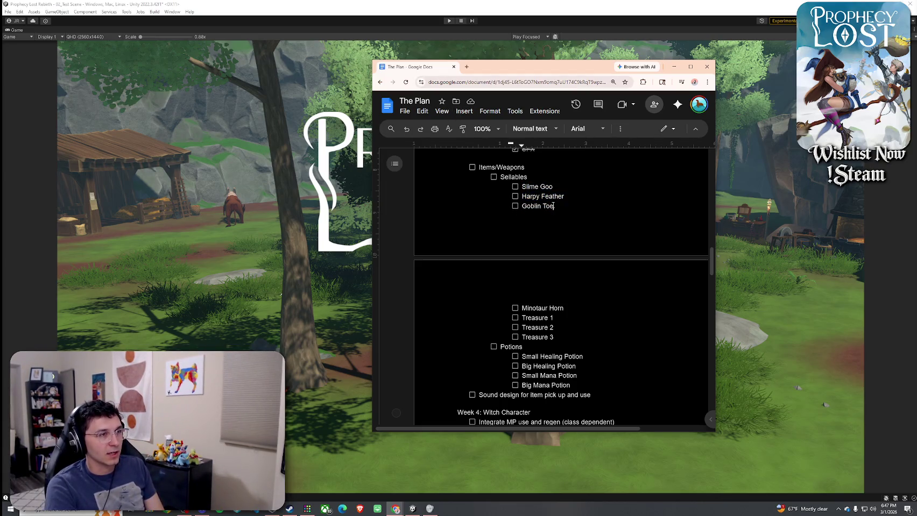
{"action": "left_click_drag", "start_coordinate": [418, 75], "coordinate": [426, 81]}
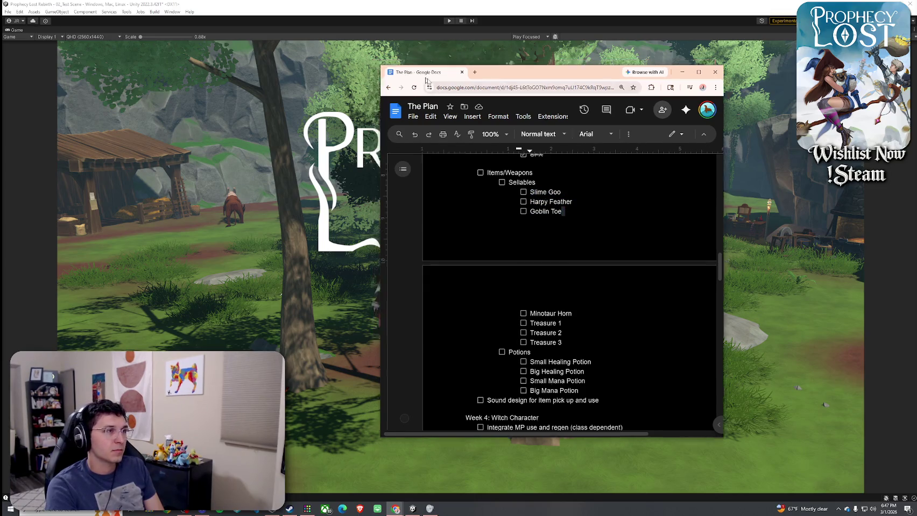
Bring Unity to the front and restore the full editor layout from the maximized Game view.
{"action": "key", "text": "alt+Tab"}
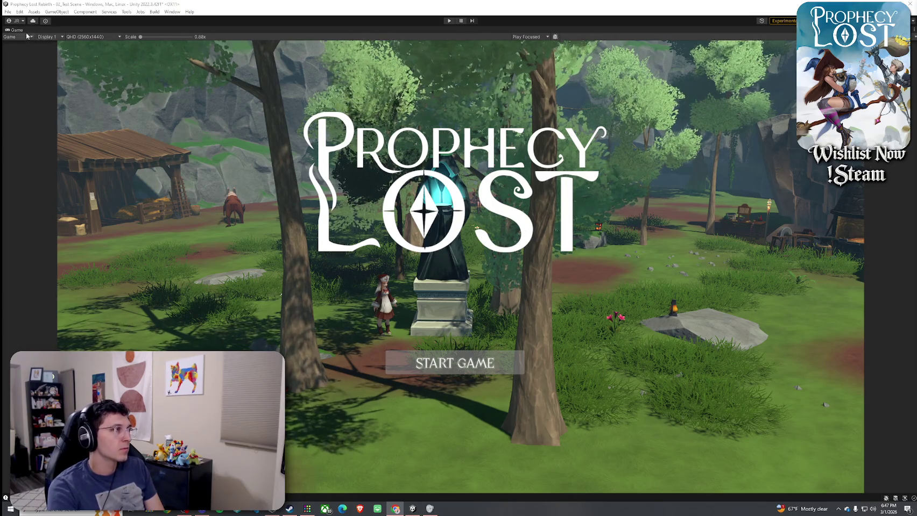
{"action": "left_click", "coordinate": [178, 29]}
{"action": "key", "text": "shift+space"}
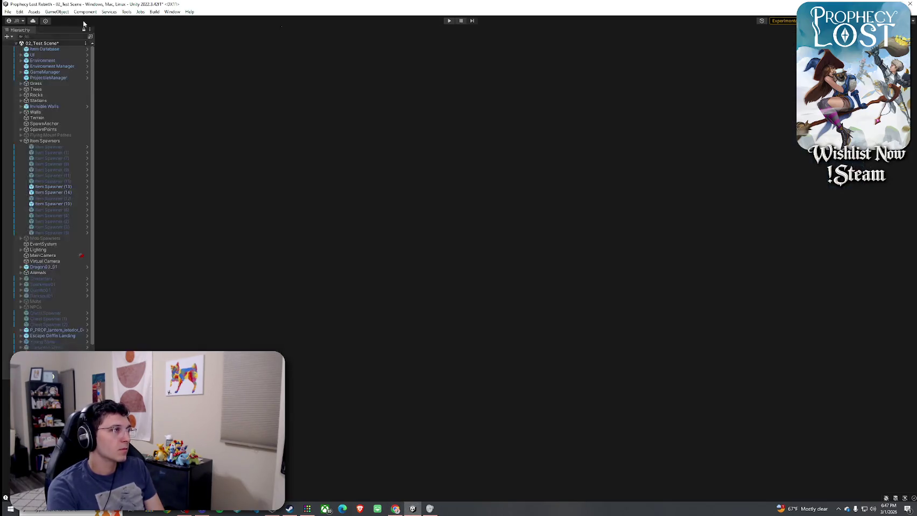
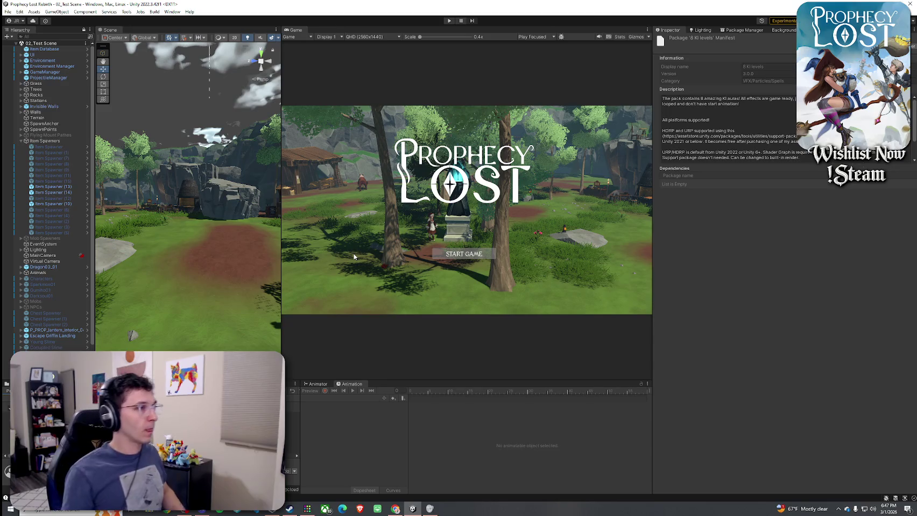
Select the ItemSO script asset in the Project window to edit it in VS Code.
{"action": "left_click", "coordinate": [8, 11]}
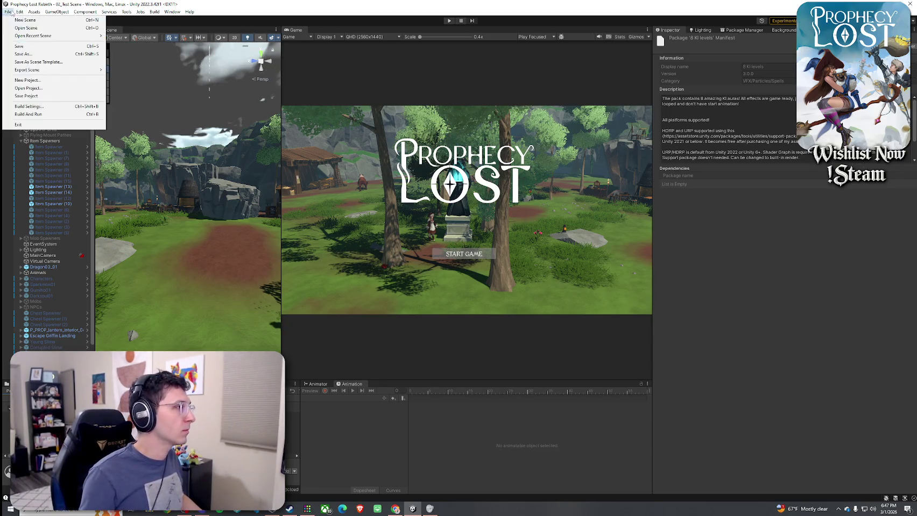
{"action": "key", "text": "Escape"}
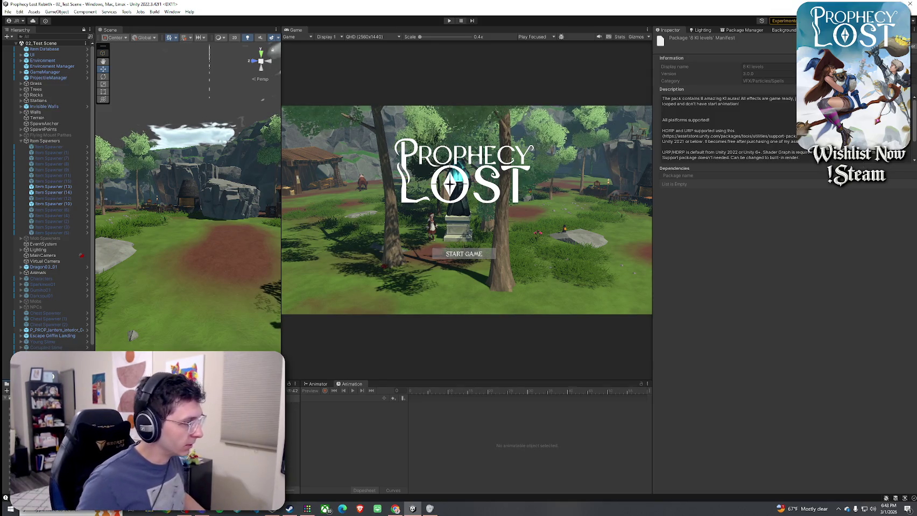
{"action": "left_click", "coordinate": [293, 417]}
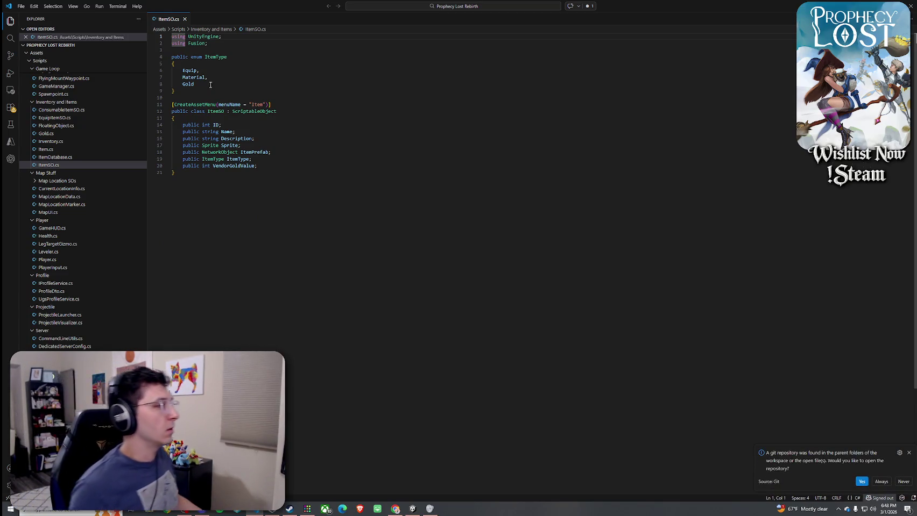
Review the Equip, Material and Gold entries of the ItemType enum in ItemSO.
{"action": "left_click", "coordinate": [194, 70]}
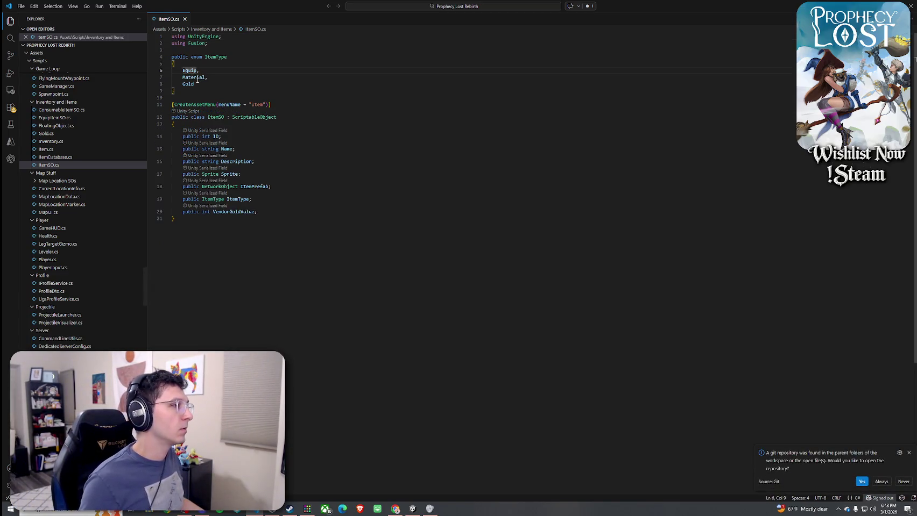
{"action": "left_click", "coordinate": [190, 84]}
{"action": "left_click", "coordinate": [220, 96]}
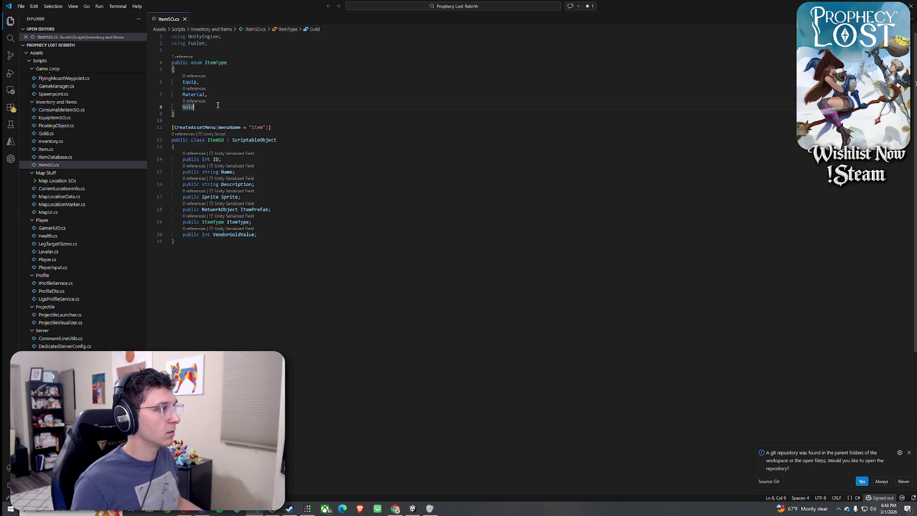
Open ConsumableItemSO from Unity's Project window, inspect its class body and menuName, then return to ItemSO.cs.
{"action": "key", "text": "alt+Tab"}
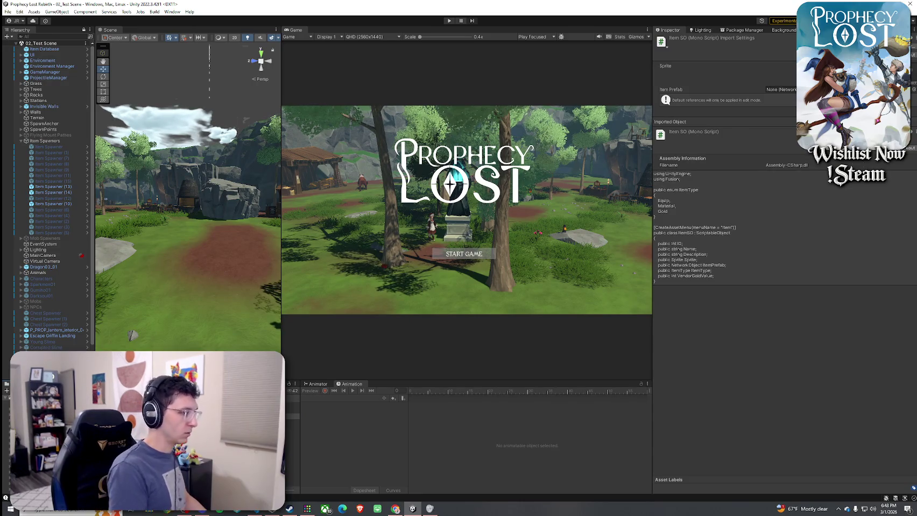
{"action": "left_click", "coordinate": [293, 411]}
{"action": "double_click", "coordinate": [293, 411]}
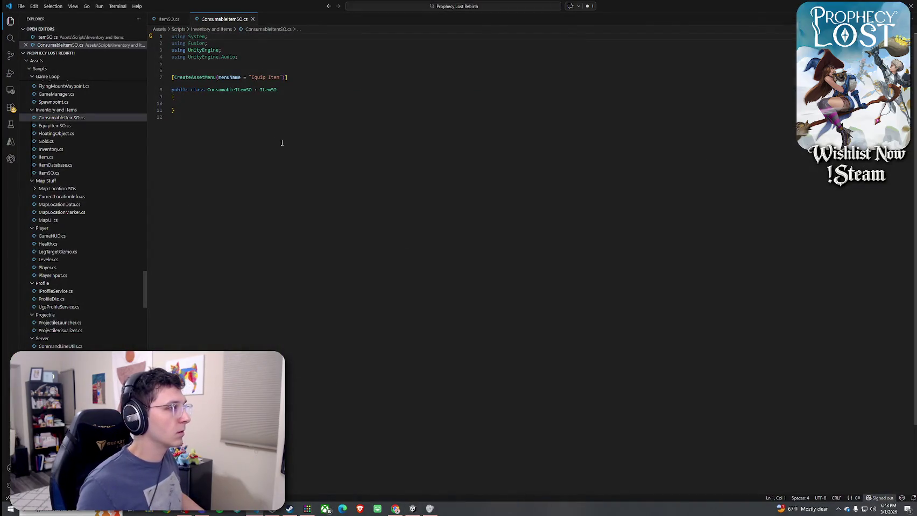
{"action": "left_click", "coordinate": [211, 105]}
{"action": "key", "text": "Tab"}
{"action": "left_click", "coordinate": [257, 125]}
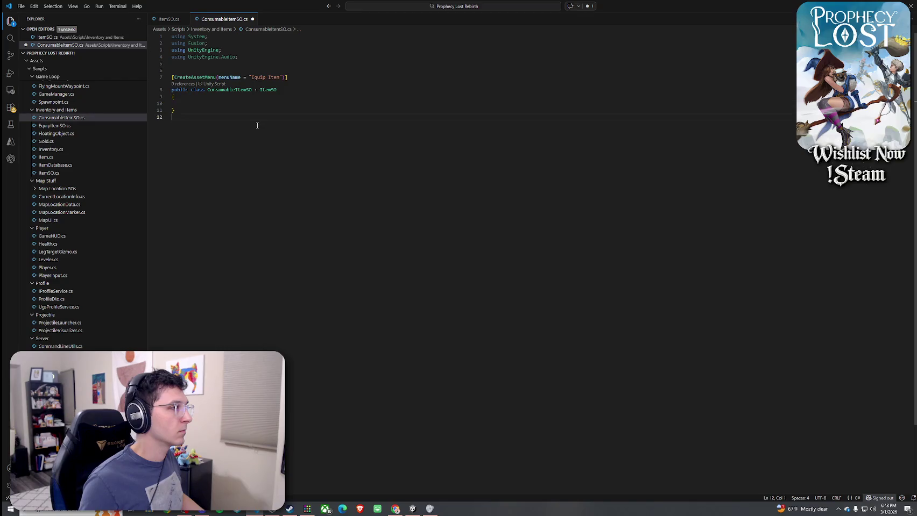
{"action": "double_click", "coordinate": [229, 77]}
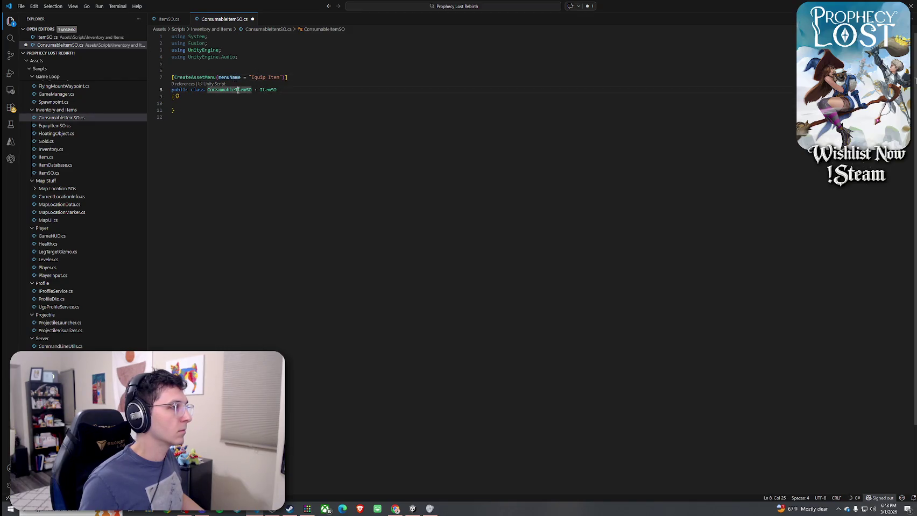
{"action": "left_click", "coordinate": [178, 19]}
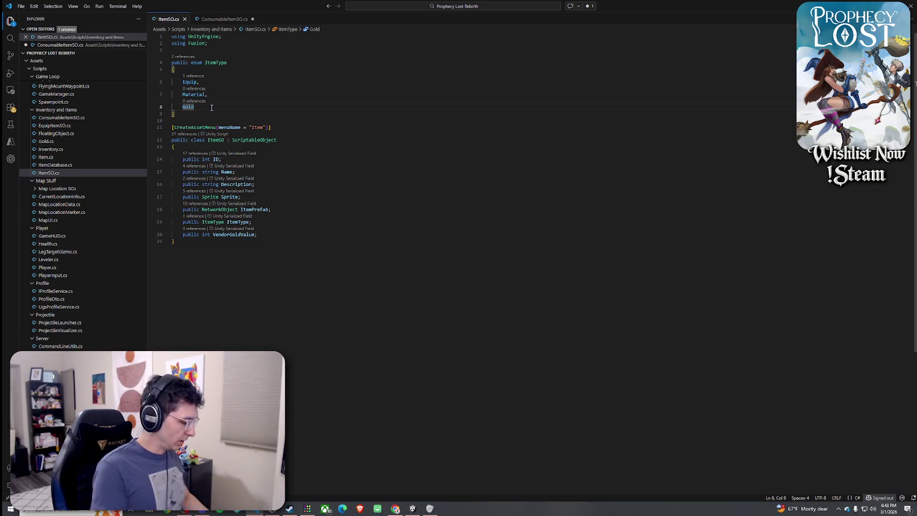
Add Consumable and Sellable entries after Gold in the ItemType enum.
{"action": "type", "text": ","}
{"action": "key", "text": "Return"}
{"action": "type", "text": "Consumable"}
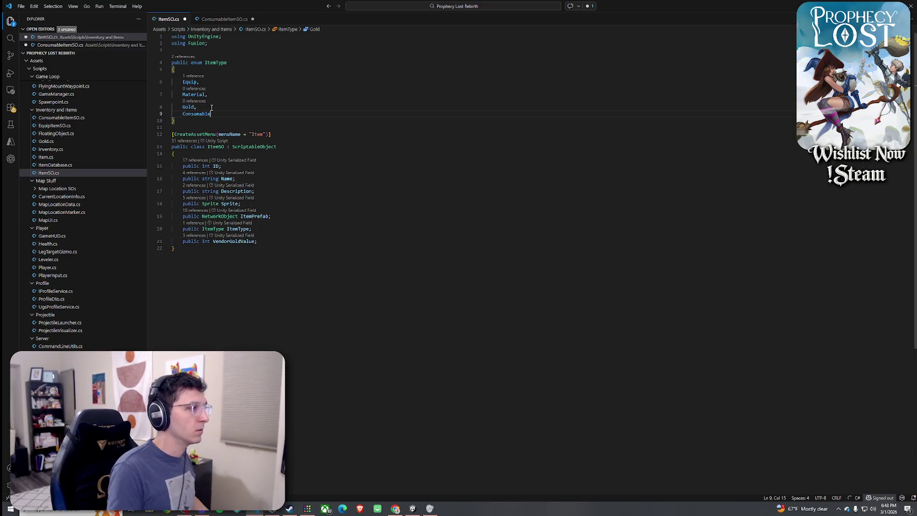
{"action": "left_click", "coordinate": [195, 95]}
{"action": "left_click", "coordinate": [224, 92]}
{"action": "left_click", "coordinate": [226, 117]}
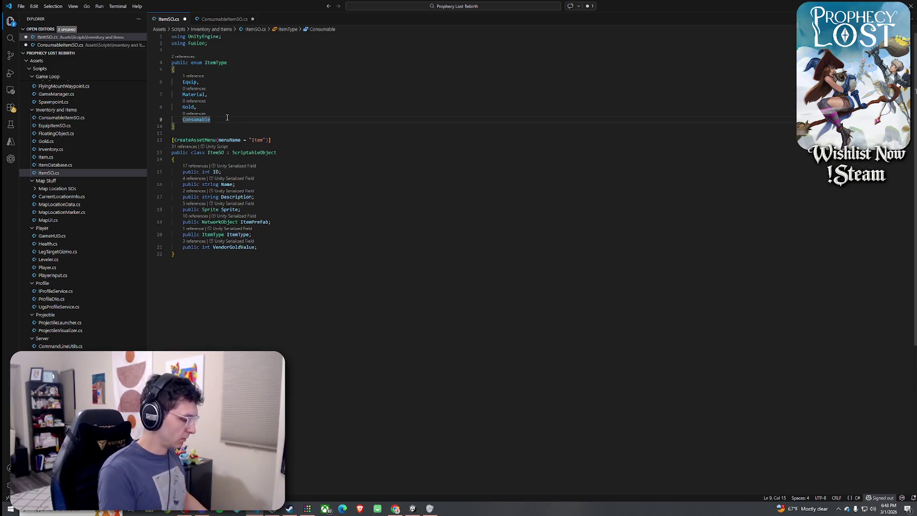
{"action": "type", "text": ","}
{"action": "key", "text": "Return"}
{"action": "type", "text": "Sellable"}
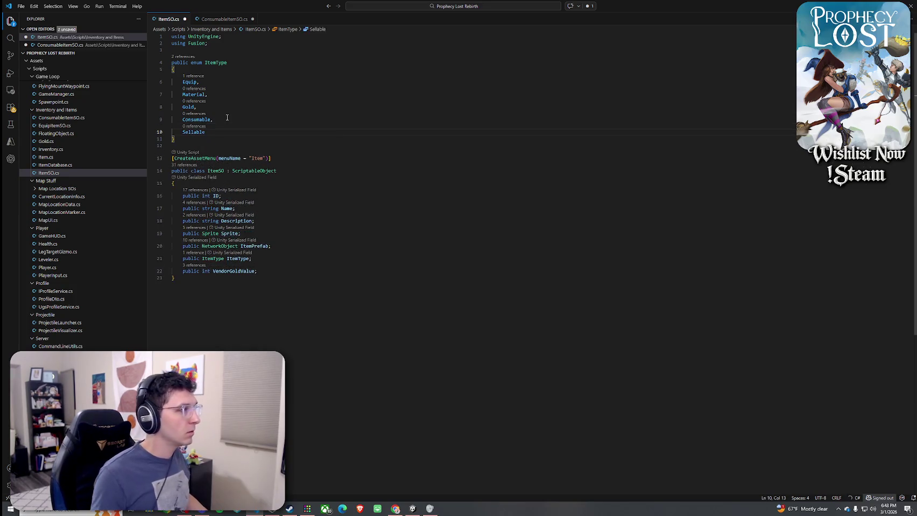
Rename the Material enum entry to Resource and return to Unity to recompile.
{"action": "left_click", "coordinate": [196, 94]}
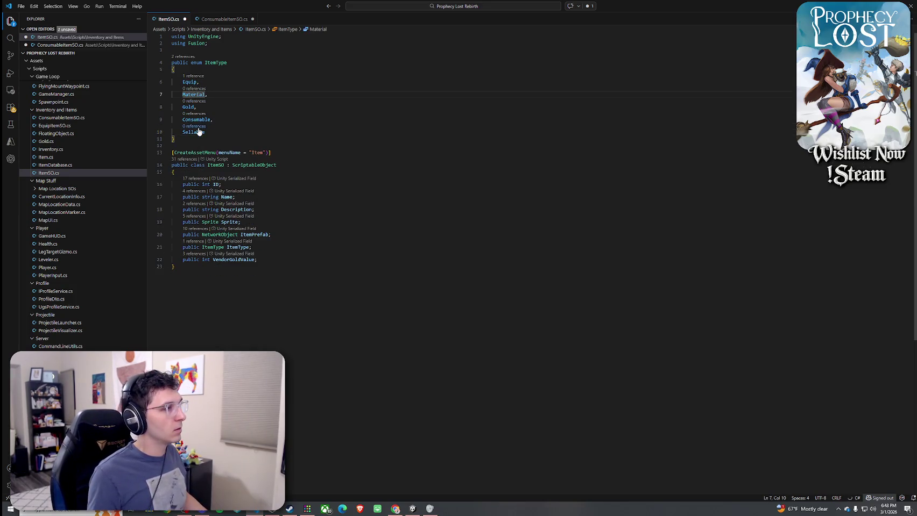
{"action": "left_click", "coordinate": [209, 95]}
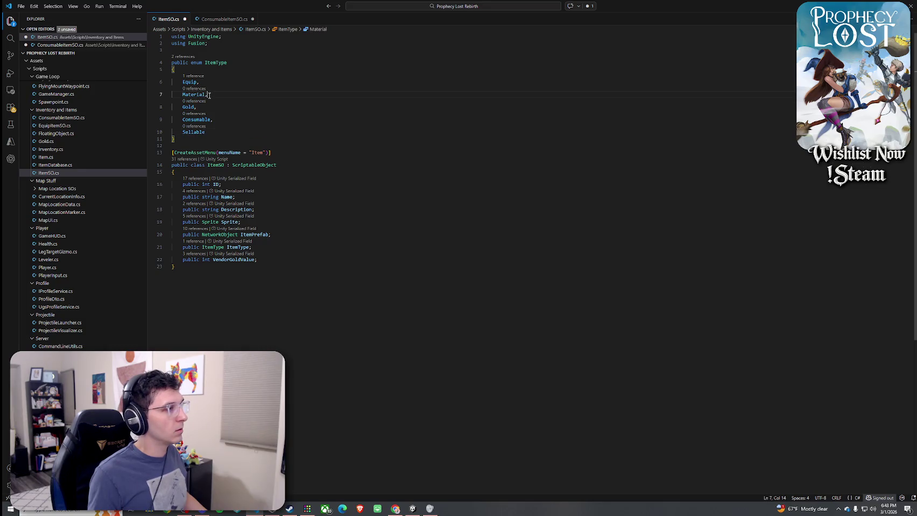
{"action": "double_click", "coordinate": [207, 95]}
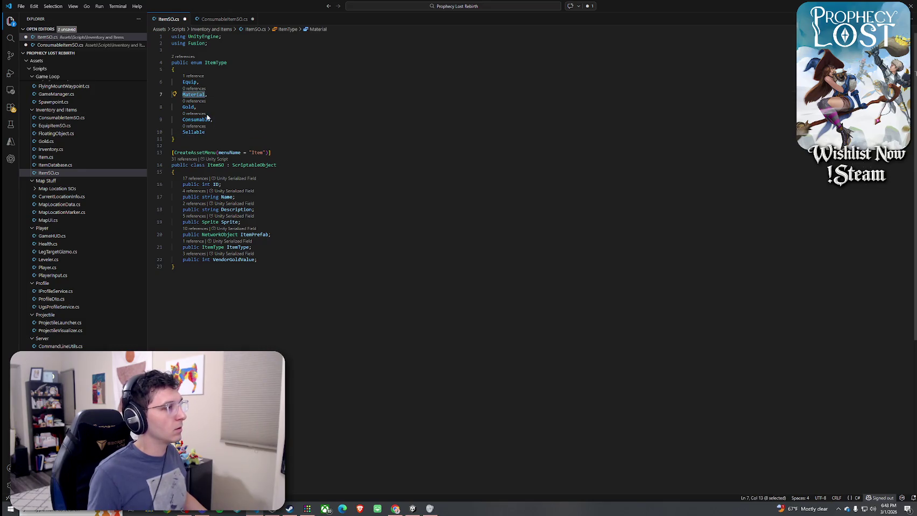
{"action": "type", "text": "Resource,"}
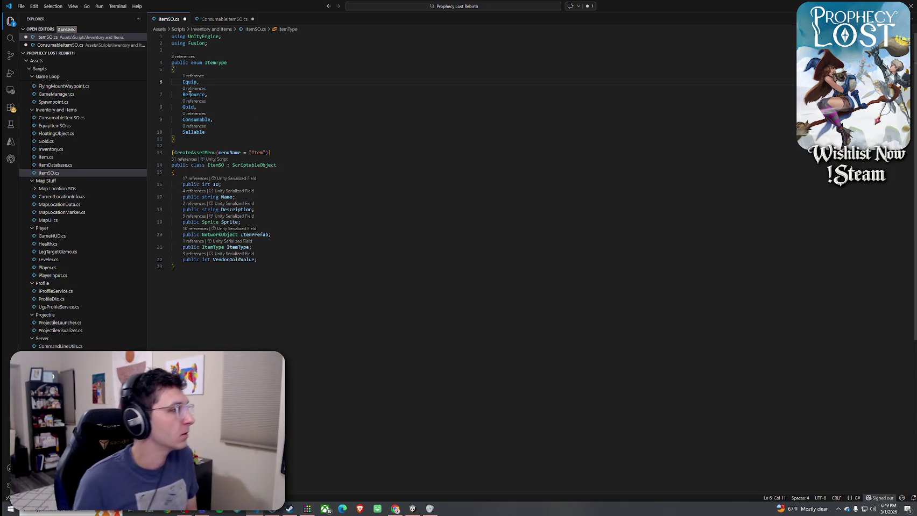
{"action": "key", "text": "alt+Tab"}
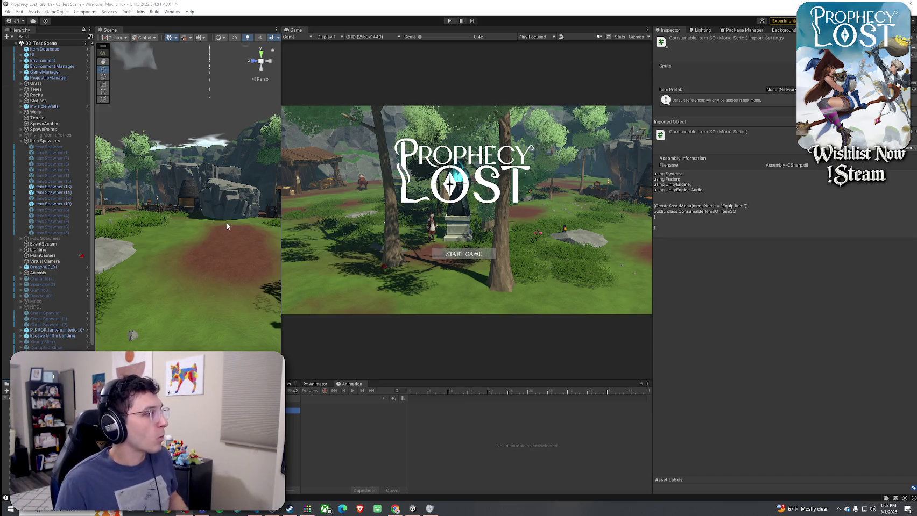
Dock the Game view as a tab beside Scene and face the market stalls.
{"action": "mouse_move", "coordinate": [214, 227]}
{"action": "left_mouse_down"}
{"action": "mouse_move", "coordinate": [104, 250]}
{"action": "mouse_move", "coordinate": [904, 226]}
{"action": "mouse_move", "coordinate": [779, 221]}
{"action": "mouse_move", "coordinate": [839, 219]}
{"action": "mouse_move", "coordinate": [635, 252]}
{"action": "left_mouse_up"}
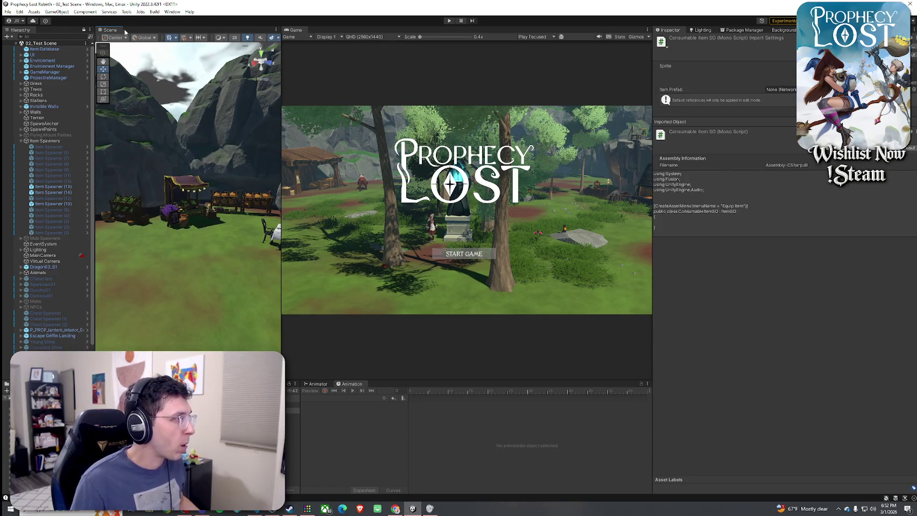
{"action": "left_click_drag", "start_coordinate": [295, 29], "coordinate": [230, 30]}
{"action": "mouse_move", "coordinate": [343, 165]}
{"action": "left_mouse_down"}
{"action": "mouse_move", "coordinate": [328, 183]}
{"action": "mouse_move", "coordinate": [336, 208]}
{"action": "mouse_move", "coordinate": [188, 205]}
{"action": "left_mouse_up"}
Delete the two dining tables, table_city_03 and table_city_06, from the Stations group.
{"action": "left_click", "coordinate": [441, 209]}
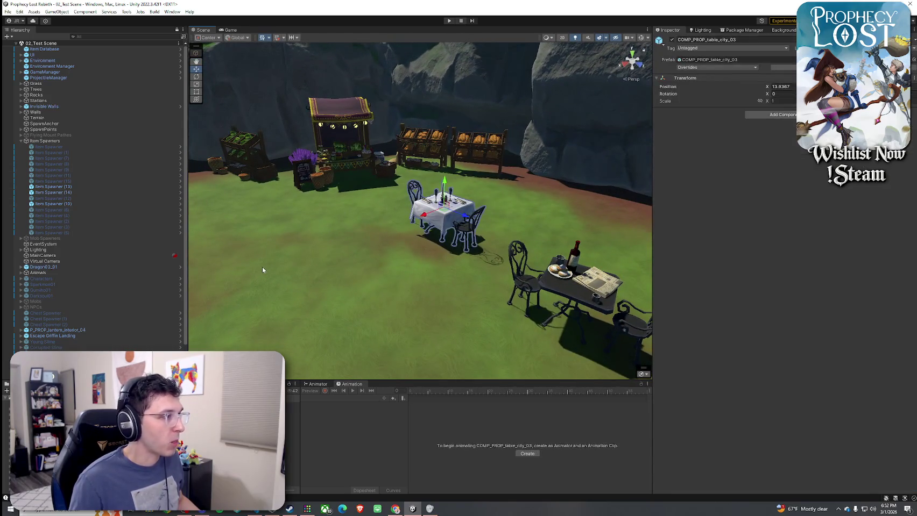
{"action": "scroll", "coordinate": [98, 271], "scroll_direction": "down", "scroll_amount": 3}
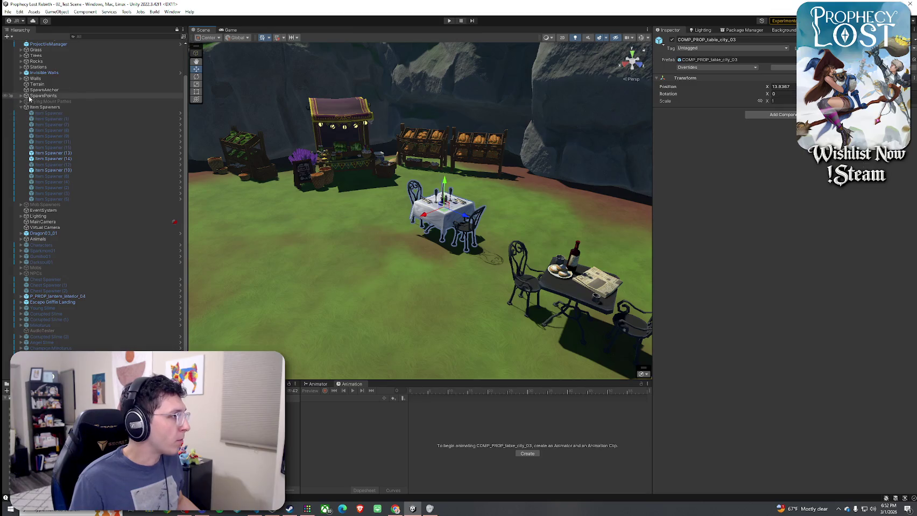
{"action": "left_click", "coordinate": [21, 67]}
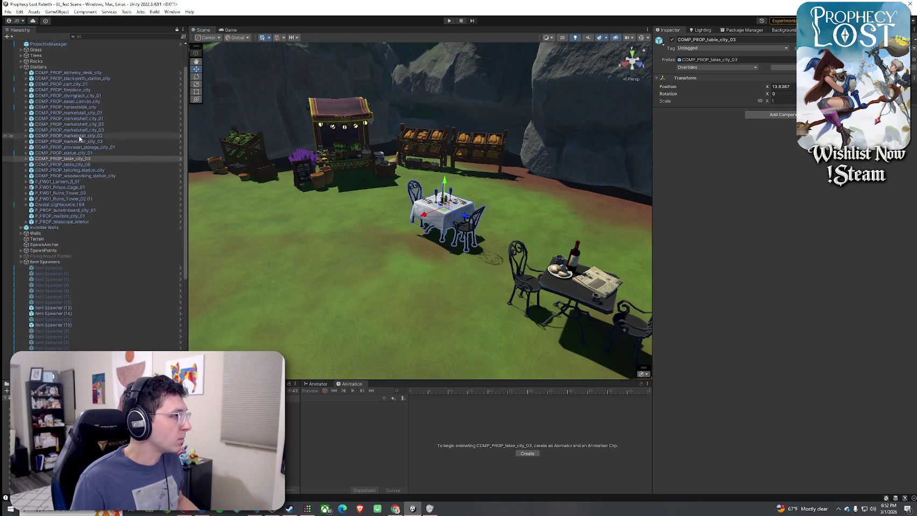
{"action": "left_click", "coordinate": [89, 164], "text": "ctrl"}
{"action": "key", "text": "Delete"}
Fly the view to the market stall, show the Project panel and narrow the Hierarchy.
{"action": "mouse_move", "coordinate": [362, 164]}
{"action": "left_mouse_down"}
{"action": "mouse_move", "coordinate": [407, 146]}
{"action": "mouse_move", "coordinate": [501, 137]}
{"action": "mouse_move", "coordinate": [473, 139]}
{"action": "left_mouse_up"}
{"action": "mouse_move", "coordinate": [104, 153]}
{"action": "left_mouse_down"}
{"action": "mouse_move", "coordinate": [290, 136]}
{"action": "mouse_move", "coordinate": [477, 153]}
{"action": "mouse_move", "coordinate": [523, 167]}
{"action": "mouse_move", "coordinate": [398, 204]}
{"action": "mouse_move", "coordinate": [514, 205]}
{"action": "mouse_move", "coordinate": [344, 199]}
{"action": "mouse_move", "coordinate": [674, 222]}
{"action": "mouse_move", "coordinate": [829, 214]}
{"action": "mouse_move", "coordinate": [819, 182]}
{"action": "mouse_move", "coordinate": [900, 180]}
{"action": "left_mouse_up"}
{"action": "key", "text": "w"}
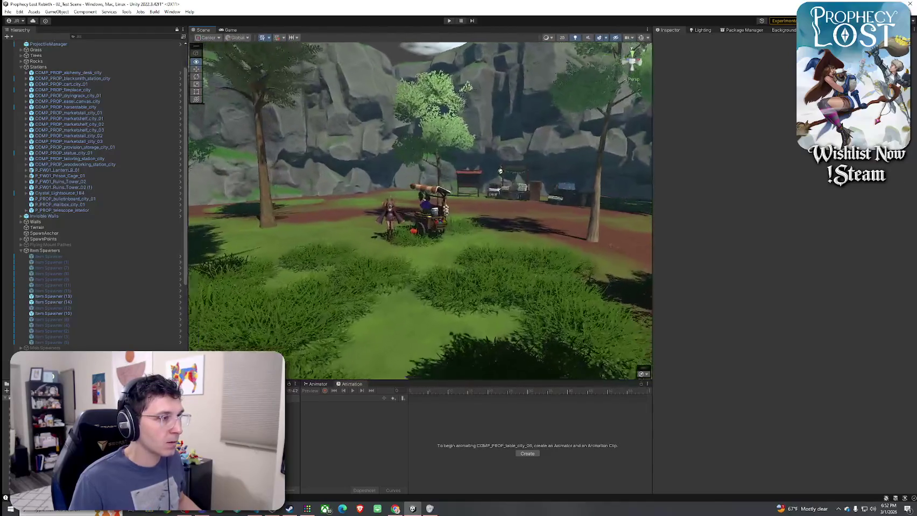
{"action": "key", "text": "w"}
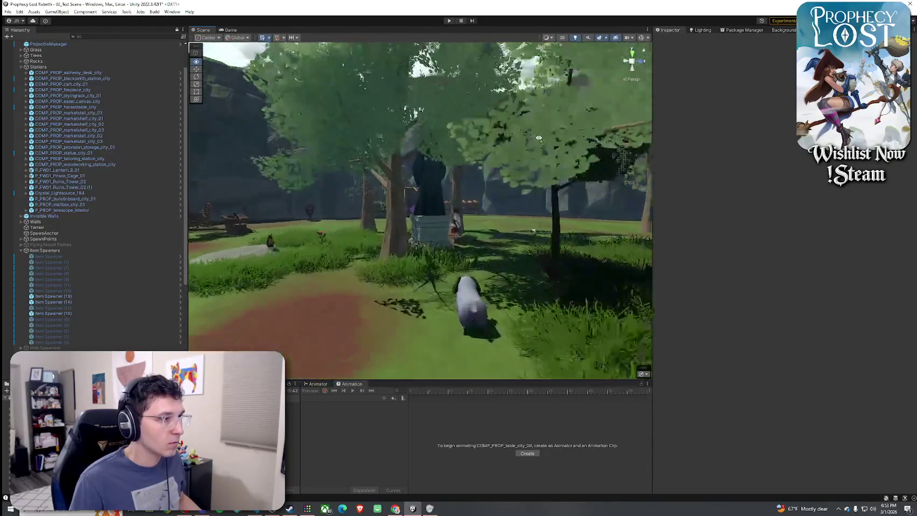
{"action": "key", "text": "w"}
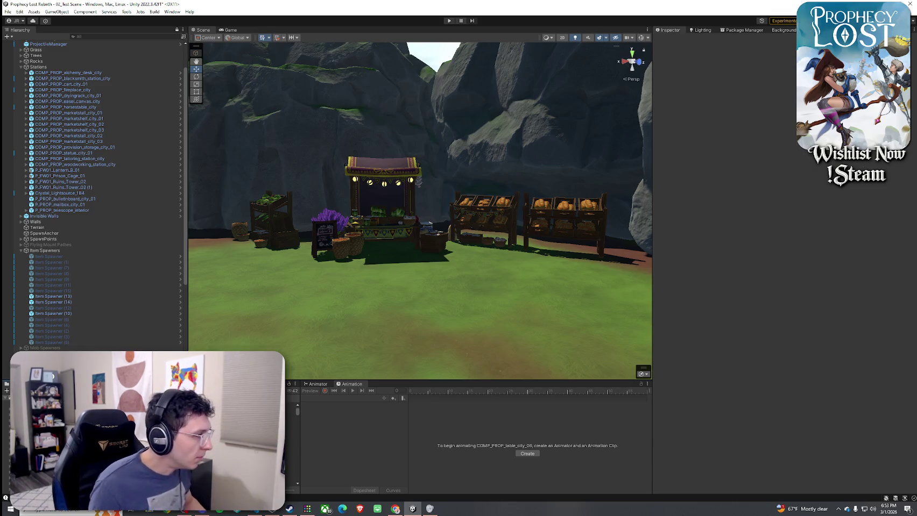
{"action": "left_click", "coordinate": [202, 286]}
{"action": "left_click_drag", "start_coordinate": [187, 226], "coordinate": [134, 237]}
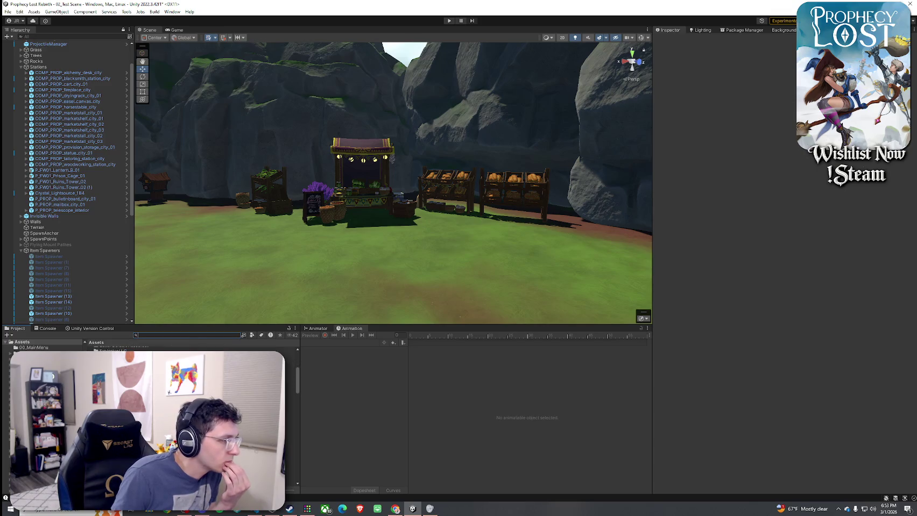
Open Hit > Unicorn > Prefabs and preview ArcherA01, ArcherRi01 and Darkelf01.
{"action": "double_click", "coordinate": [108, 376]}
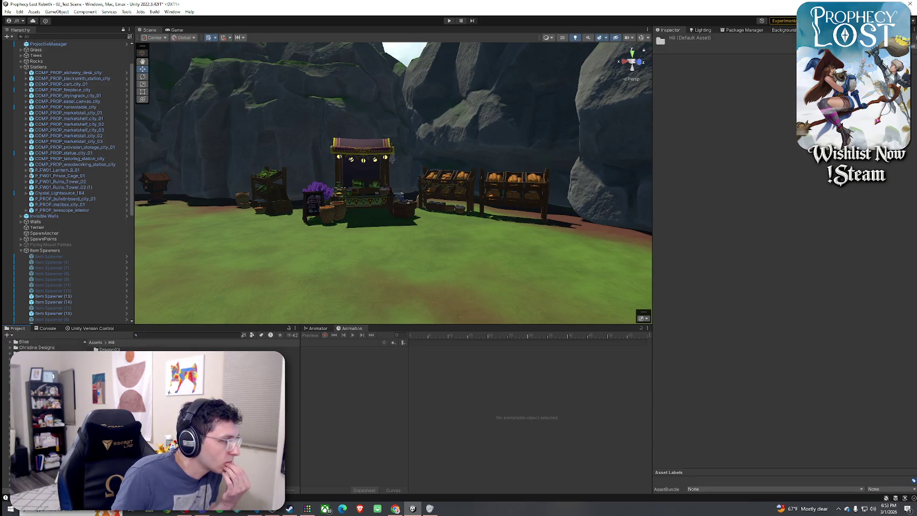
{"action": "left_click", "coordinate": [110, 350]}
{"action": "left_click", "coordinate": [108, 390]}
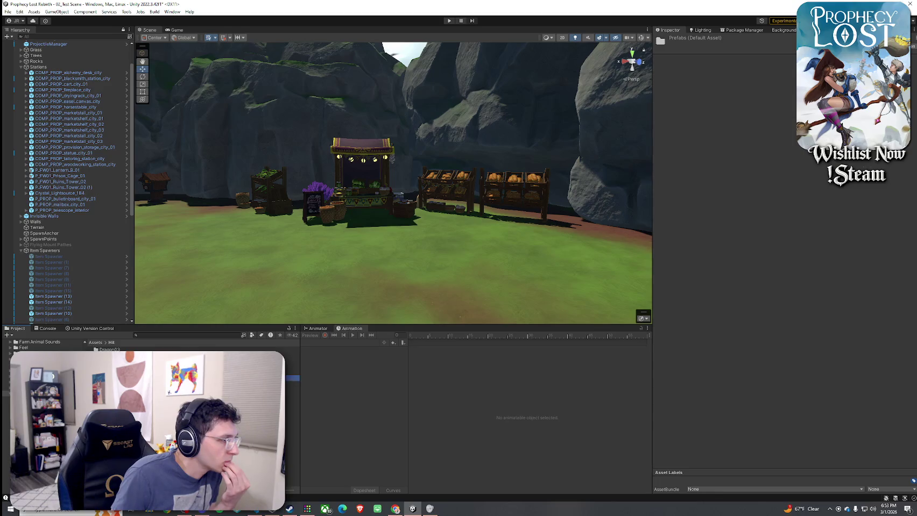
{"action": "double_click", "coordinate": [107, 358]}
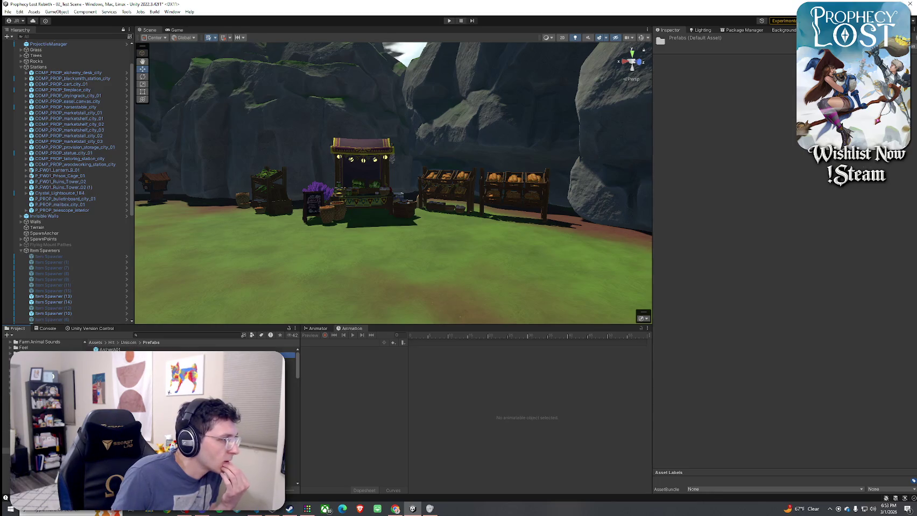
{"action": "left_click", "coordinate": [110, 350]}
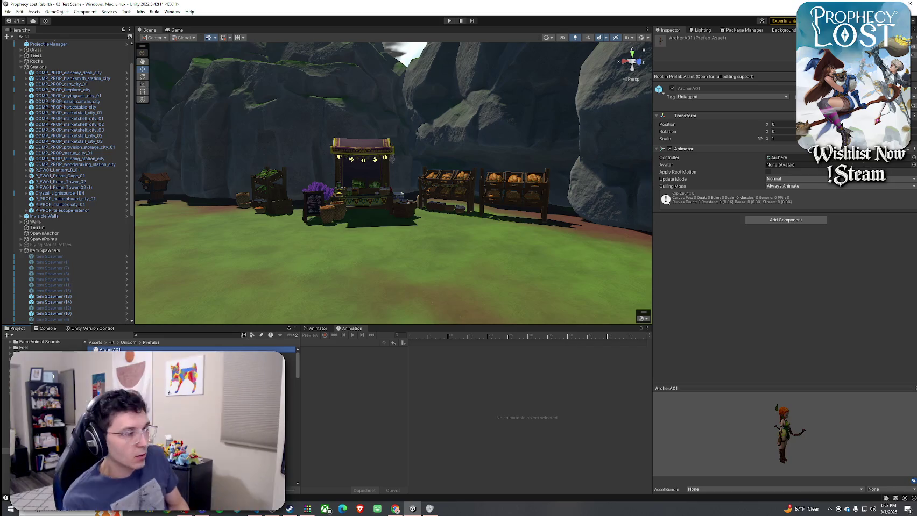
{"action": "left_click", "coordinate": [107, 372]}
{"action": "left_click", "coordinate": [108, 424]}
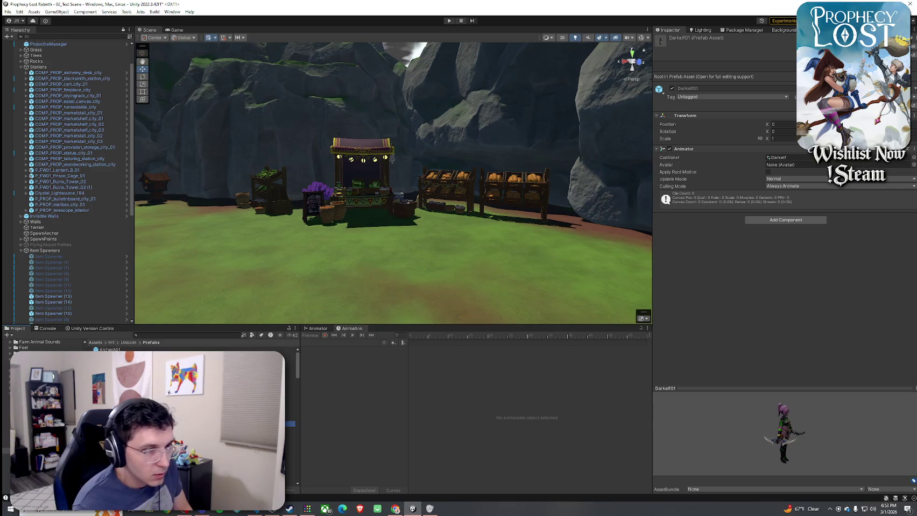
Step through prefabs from FallenAngel03_02 to NinjaSU01, settling back on MusicianRU01.
{"action": "key", "text": "Down"}
{"action": "key", "text": "Down"}
{"action": "key", "text": "Down"}
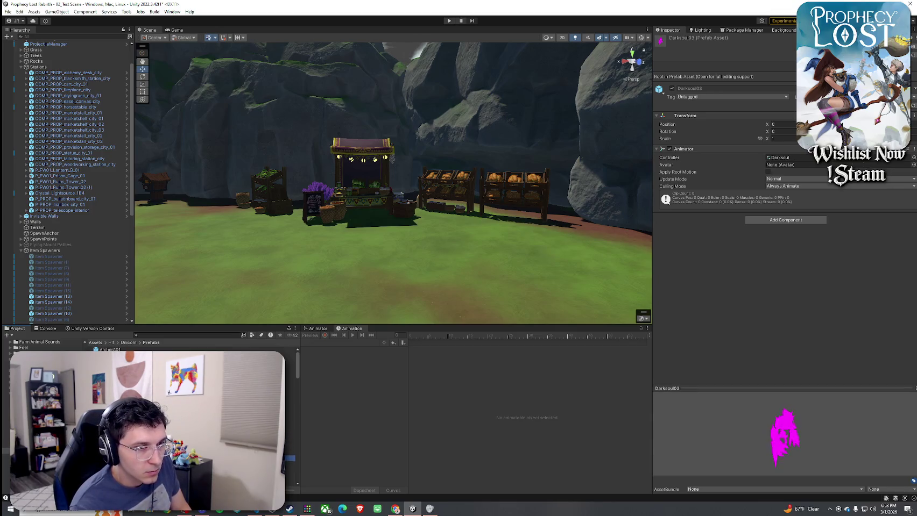
{"action": "key", "text": "Down"}
{"action": "key", "text": "Down"}
{"action": "key", "text": "Down"}
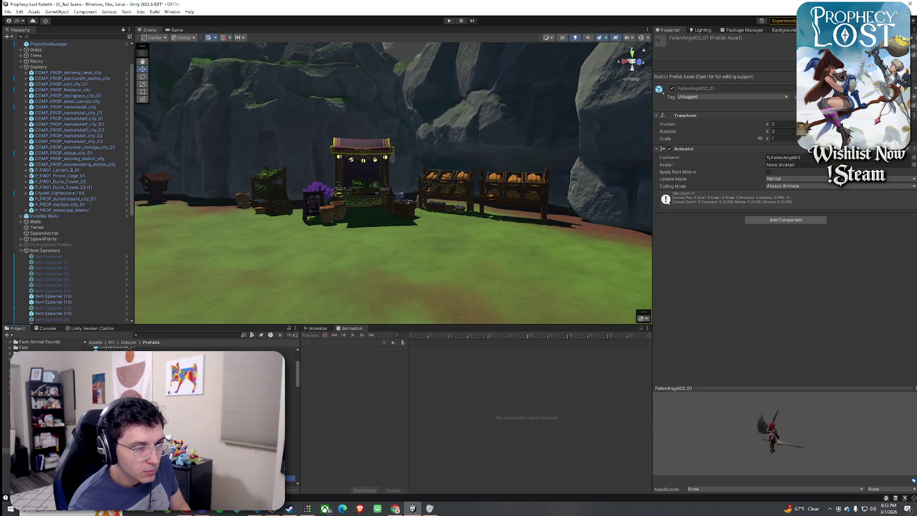
{"action": "key", "text": "Down"}
{"action": "key", "text": "Down"}
{"action": "key", "text": "Down"}
{"action": "key", "text": "Down"}
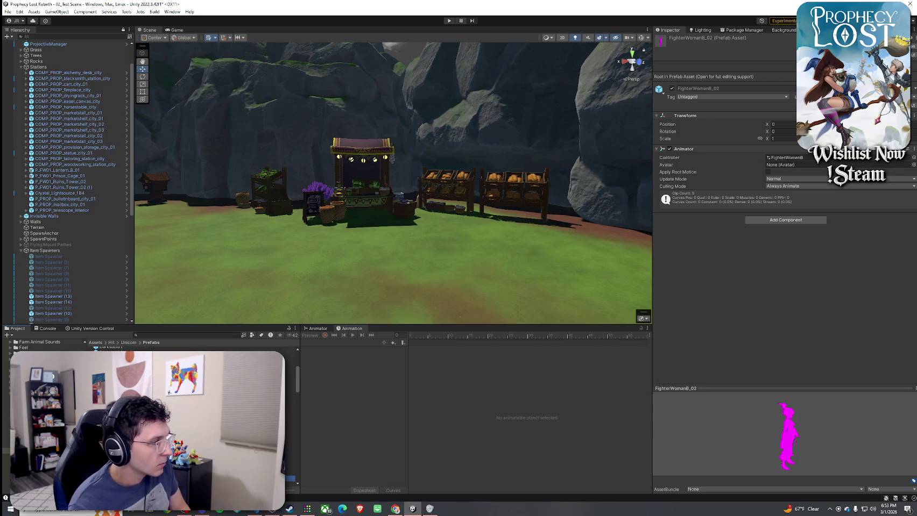
{"action": "key", "text": "Down"}
{"action": "key", "text": "Down"}
{"action": "key", "text": "Down"}
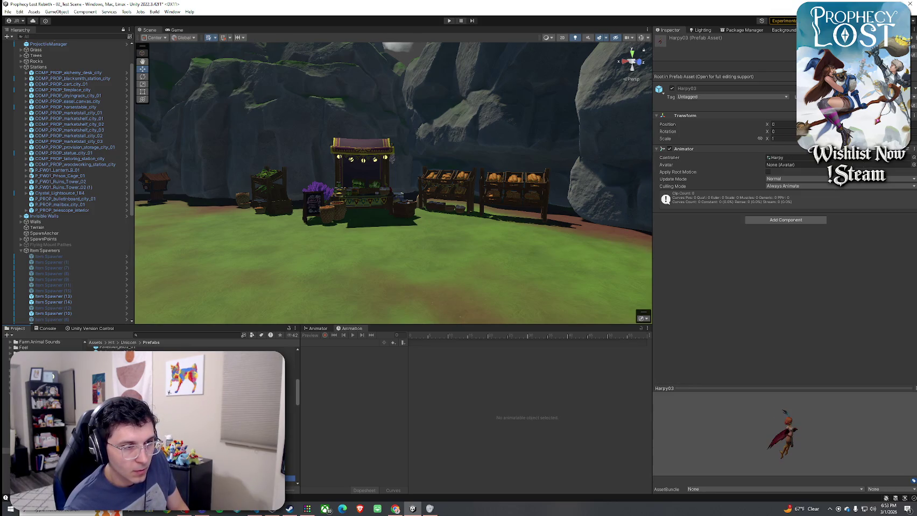
{"action": "key", "text": "Down"}
{"action": "key", "text": "Down"}
{"action": "key", "text": "Down"}
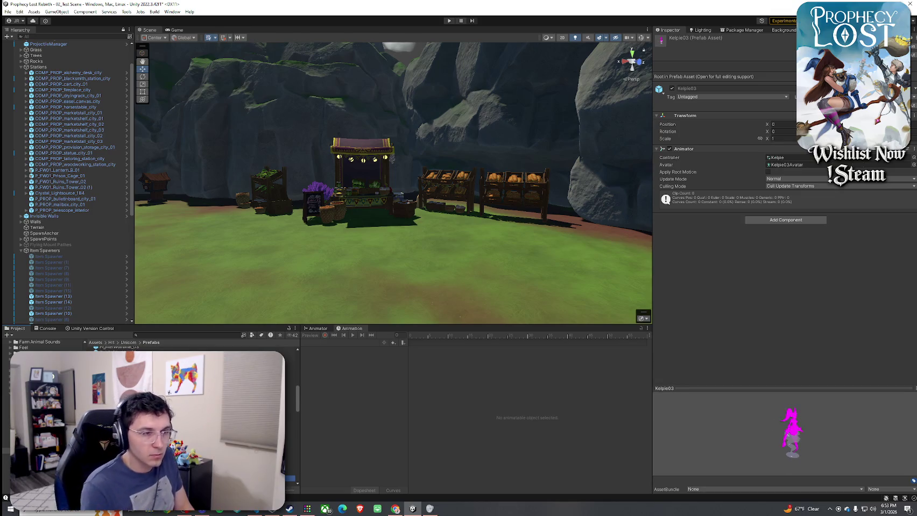
{"action": "key", "text": "Down"}
{"action": "key", "text": "Down"}
{"action": "key", "text": "Up"}
{"action": "key", "text": "Up"}
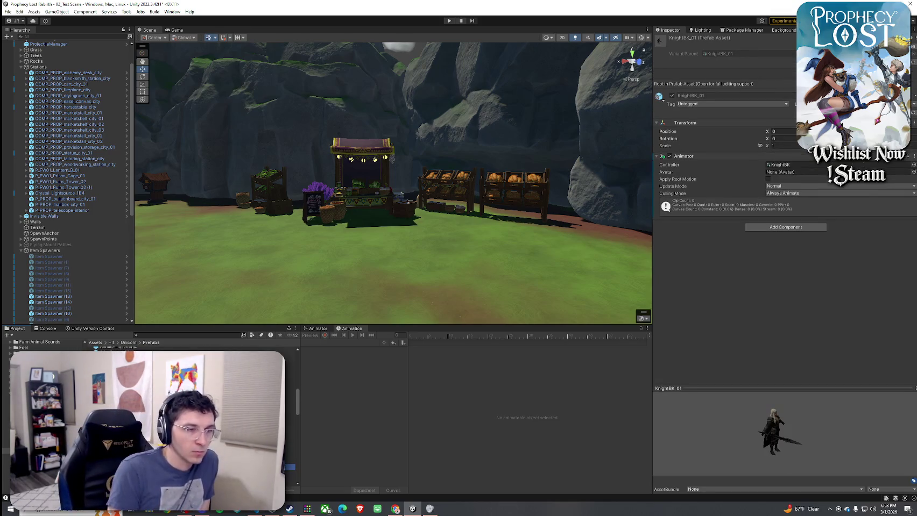
{"action": "key", "text": "Down"}
{"action": "key", "text": "Down"}
{"action": "key", "text": "Down"}
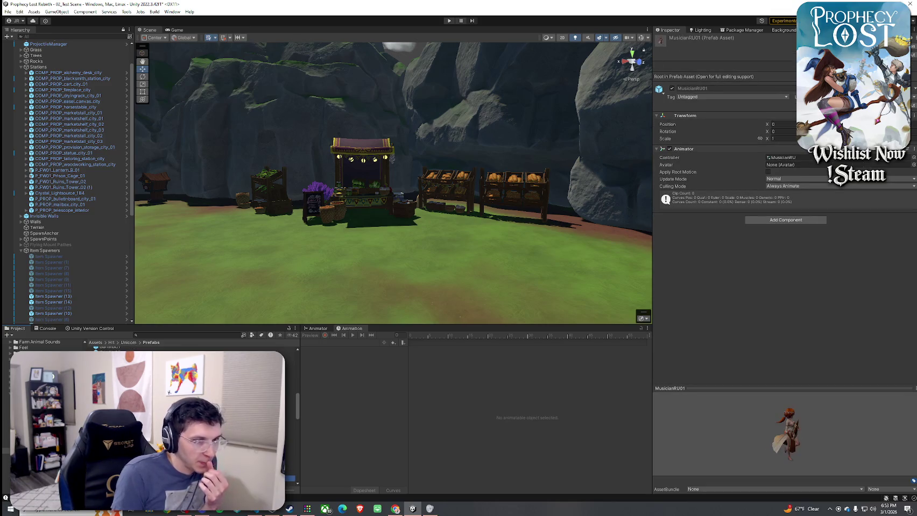
{"action": "key", "text": "Up"}
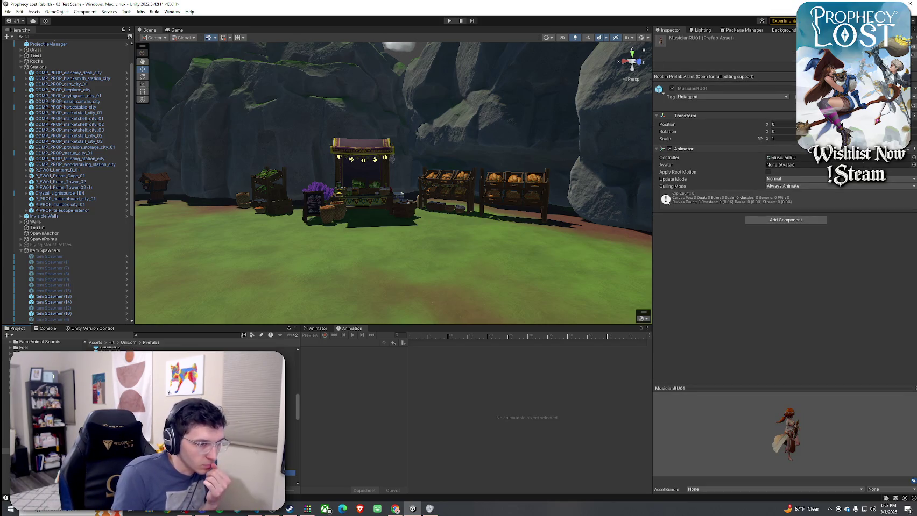
{"action": "key", "text": "Down"}
{"action": "key", "text": "Down"}
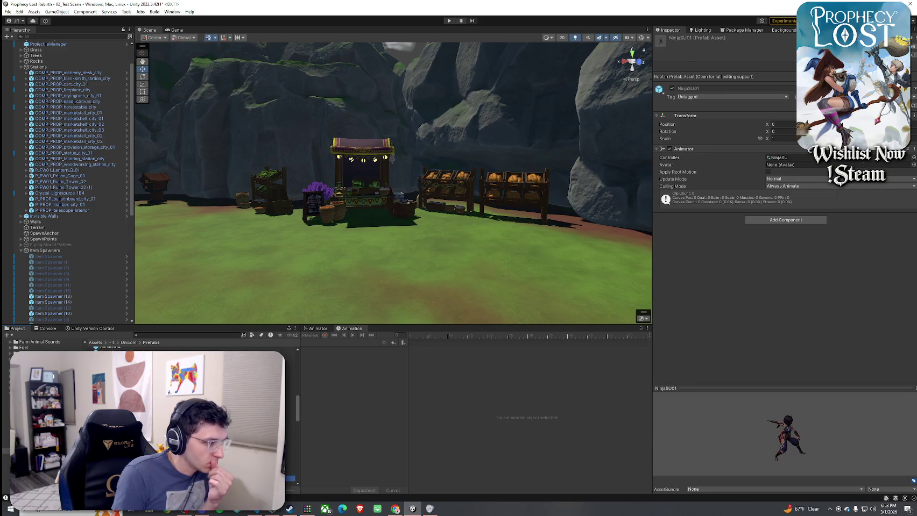
{"action": "key", "text": "Up"}
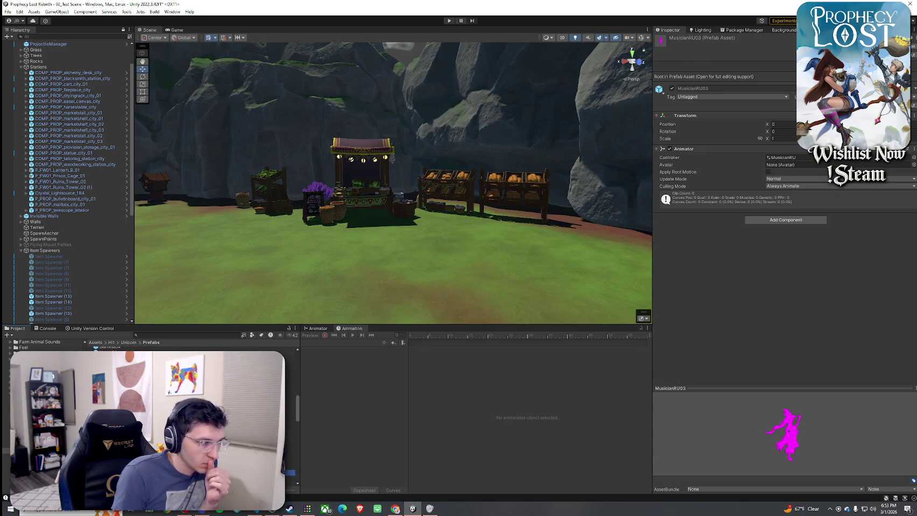
{"action": "key", "text": "Up"}
{"action": "key", "text": "Up"}
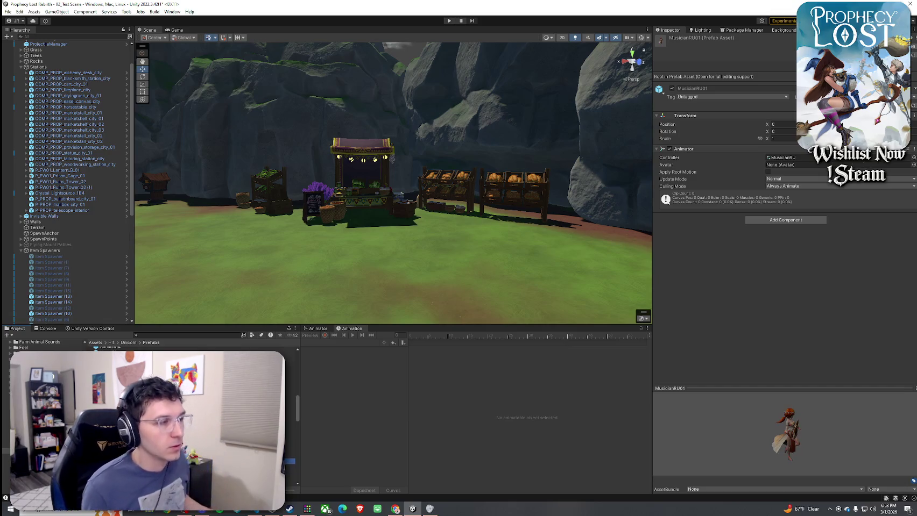
{"action": "mouse_move", "coordinate": [435, 271]}
{"action": "left_mouse_down"}
{"action": "mouse_move", "coordinate": [153, 241]}
{"action": "mouse_move", "coordinate": [363, 243]}
{"action": "mouse_move", "coordinate": [154, 263]}
{"action": "mouse_move", "coordinate": [248, 272]}
{"action": "mouse_move", "coordinate": [130, 267]}
{"action": "left_mouse_up"}
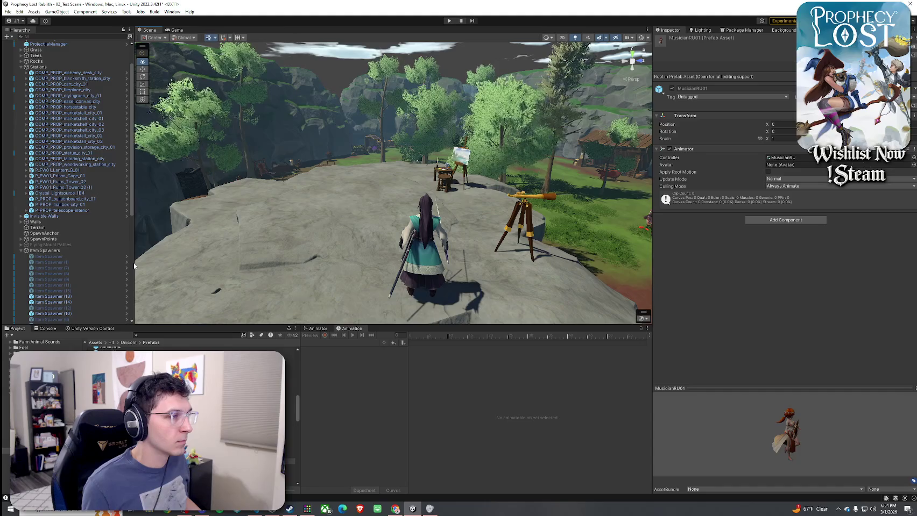
Deactivate the COMP_PROP_easel_canvas_city prop on the cliff, then resume previewing from Kelpie04.
{"action": "mouse_move", "coordinate": [134, 266]}
{"action": "left_mouse_down"}
{"action": "mouse_move", "coordinate": [158, 255]}
{"action": "mouse_move", "coordinate": [259, 253]}
{"action": "mouse_move", "coordinate": [138, 251]}
{"action": "left_mouse_up"}
{"action": "left_click", "coordinate": [376, 242]}
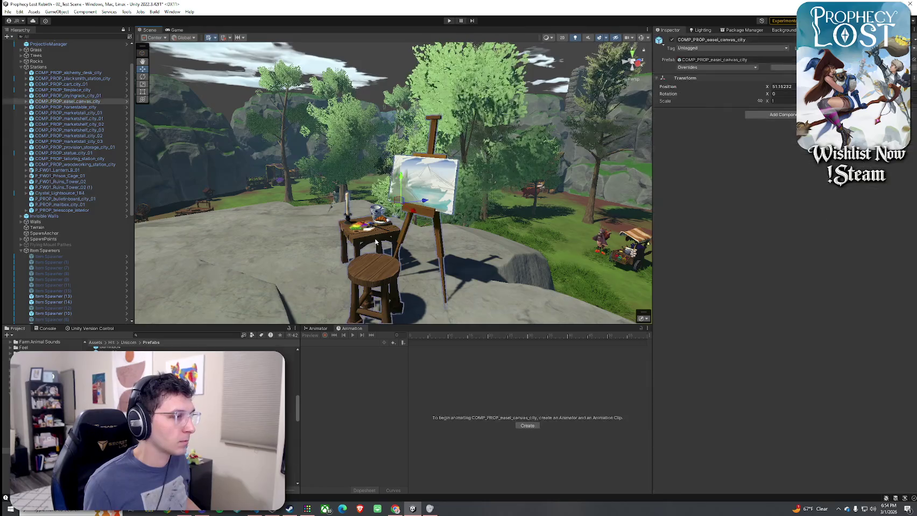
{"action": "left_click", "coordinate": [671, 39]}
{"action": "left_click_drag", "start_coordinate": [538, 237], "coordinate": [454, 218]}
{"action": "left_click", "coordinate": [290, 415]}
{"action": "key", "text": "Down"}
{"action": "key", "text": "Down"}
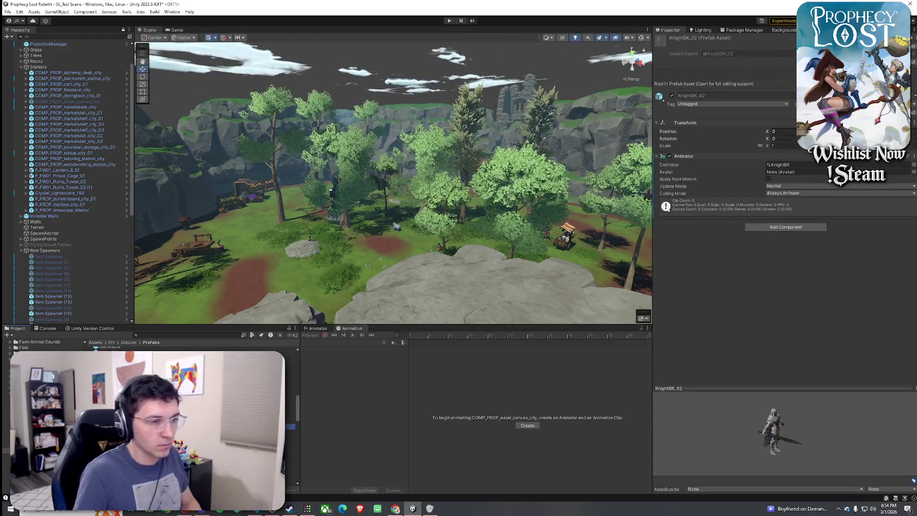
Step through RabbitArcher01, Satyr02 and Shieldman_03, then back up to ShadowMaster01.
{"action": "key", "text": "Down"}
{"action": "key", "text": "Down"}
{"action": "key", "text": "Down"}
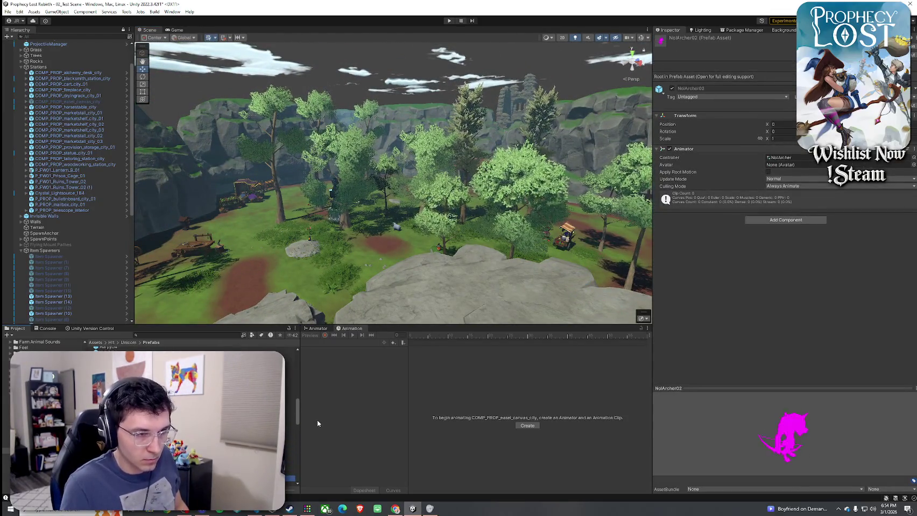
{"action": "key", "text": "Down"}
{"action": "key", "text": "Down"}
{"action": "key", "text": "Down"}
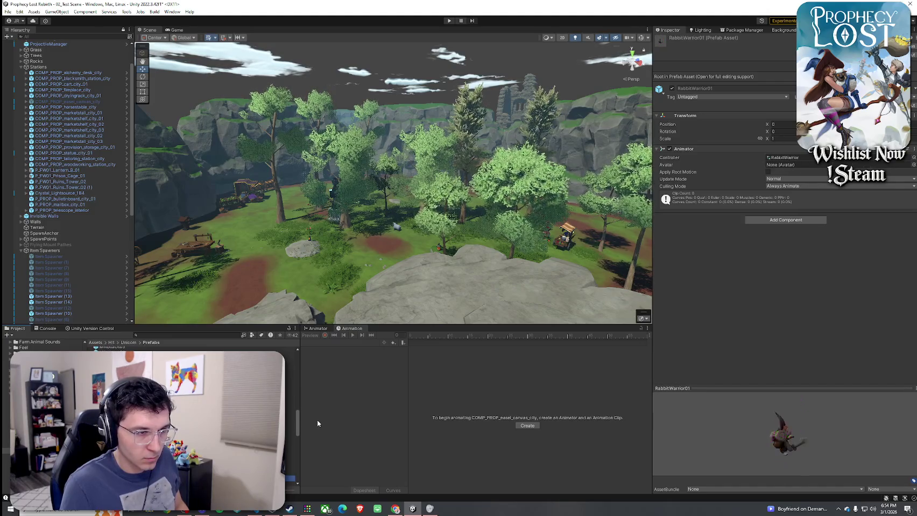
{"action": "key", "text": "Down"}
{"action": "key", "text": "Down"}
{"action": "key", "text": "Down"}
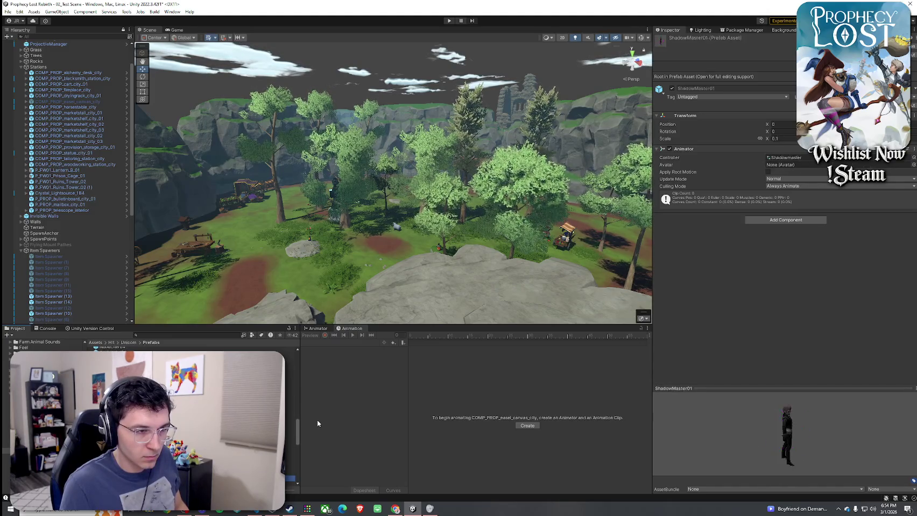
{"action": "key", "text": "Up"}
{"action": "key", "text": "Up"}
{"action": "key", "text": "Up"}
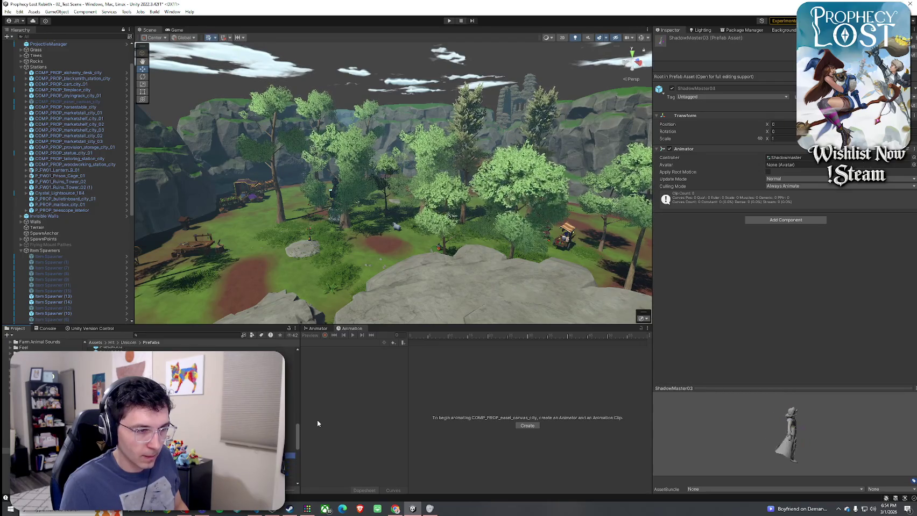
Drop a ShadowMaster01 beside the market stall, frame and orbit it, then undo the placement.
{"action": "left_click_drag", "start_coordinate": [484, 301], "coordinate": [503, 309]}
{"action": "left_click_drag", "start_coordinate": [338, 298], "coordinate": [383, 221]}
{"action": "key", "text": "e"}
{"action": "key", "text": "f"}
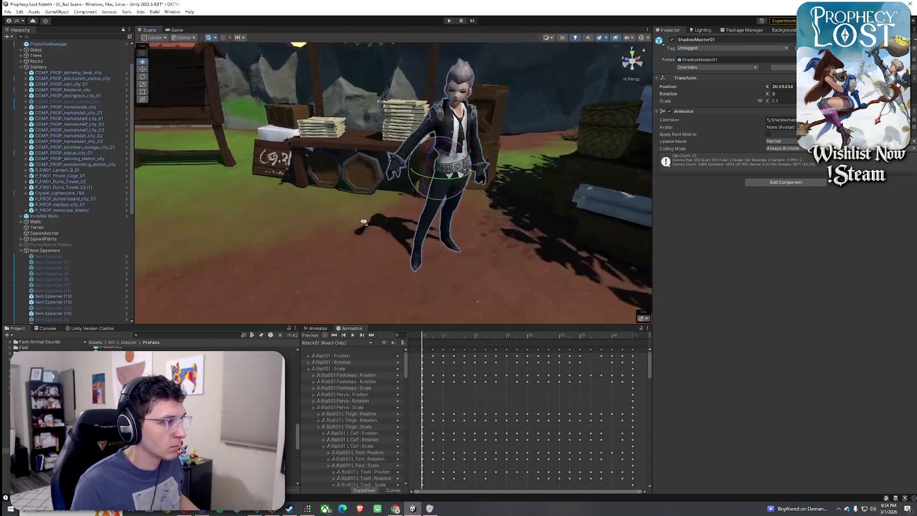
{"action": "mouse_move", "coordinate": [363, 199]}
{"action": "left_mouse_down"}
{"action": "mouse_move", "coordinate": [296, 195]}
{"action": "mouse_move", "coordinate": [430, 198]}
{"action": "left_mouse_up"}
{"action": "scroll", "coordinate": [297, 195], "scroll_direction": "down", "scroll_amount": 3}
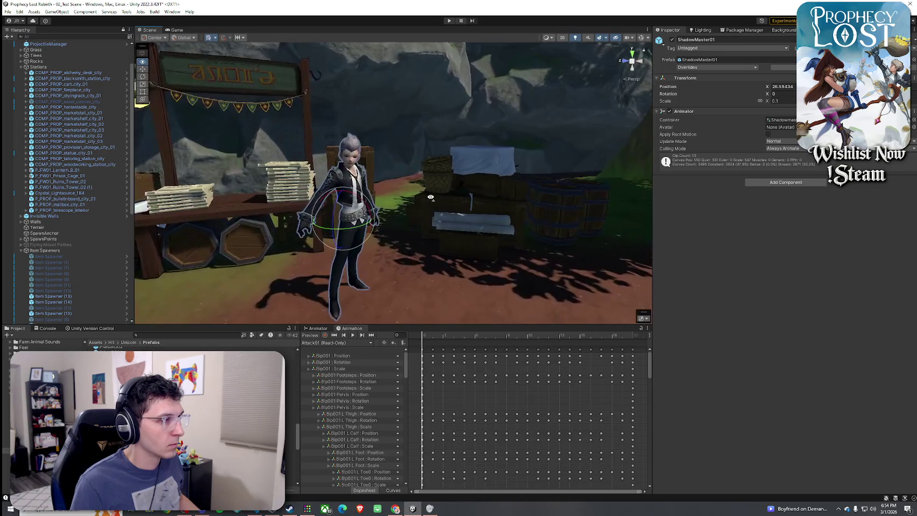
{"action": "key", "text": "a"}
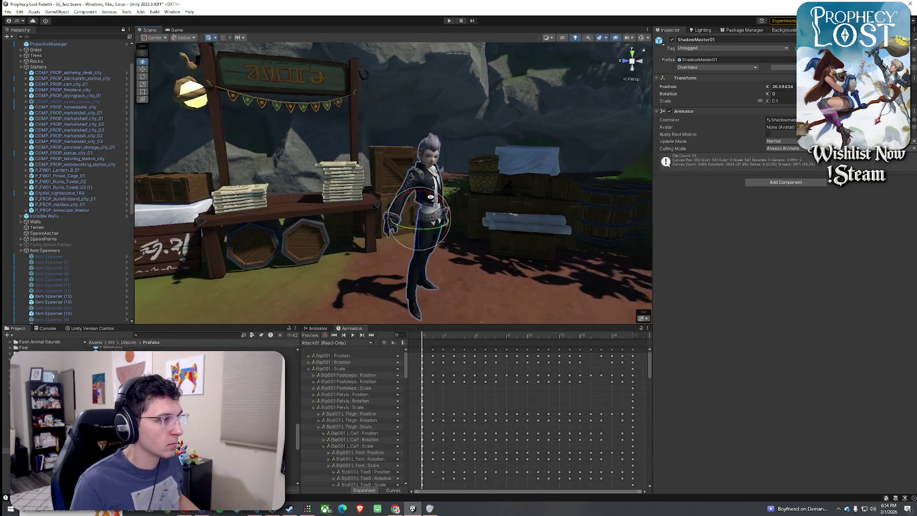
{"action": "key", "text": "ctrl+z"}
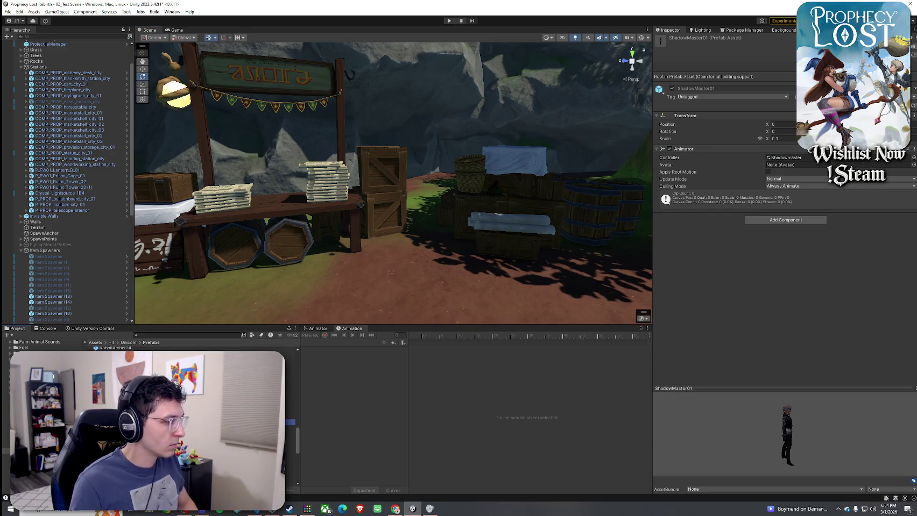
Step through Shieldman_01, Stella03 and Stella04 to SwordsmanWa02, then drag SwordsmanWa01 beside the forge.
{"action": "key", "text": "Down"}
{"action": "key", "text": "w"}
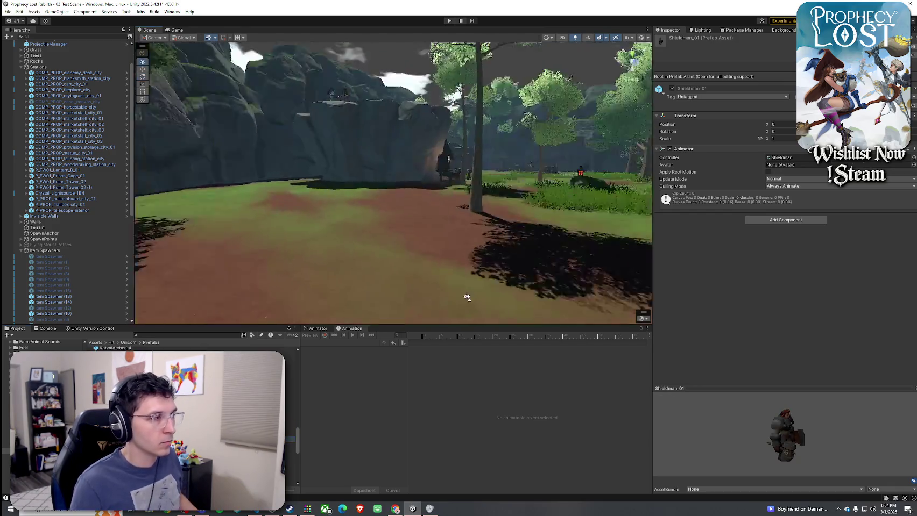
{"action": "key", "text": "w"}
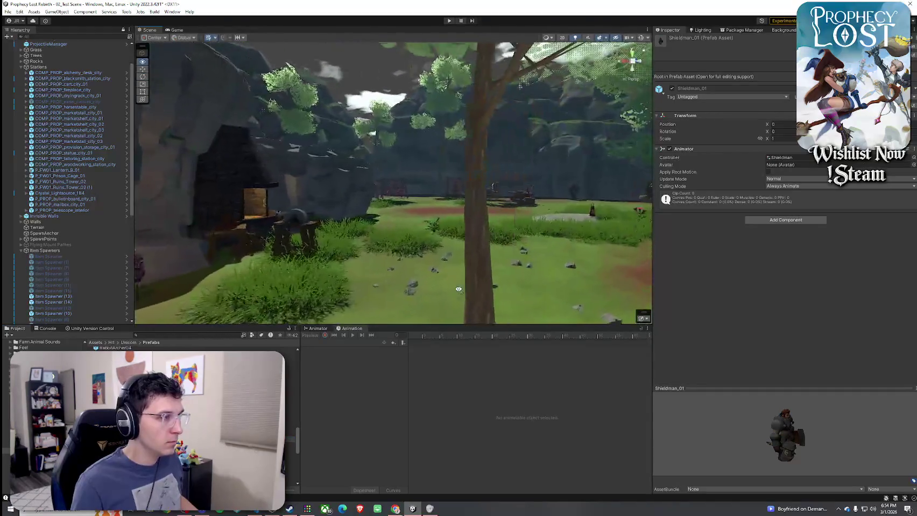
{"action": "key", "text": "Down"}
{"action": "key", "text": "Down"}
{"action": "key", "text": "Down"}
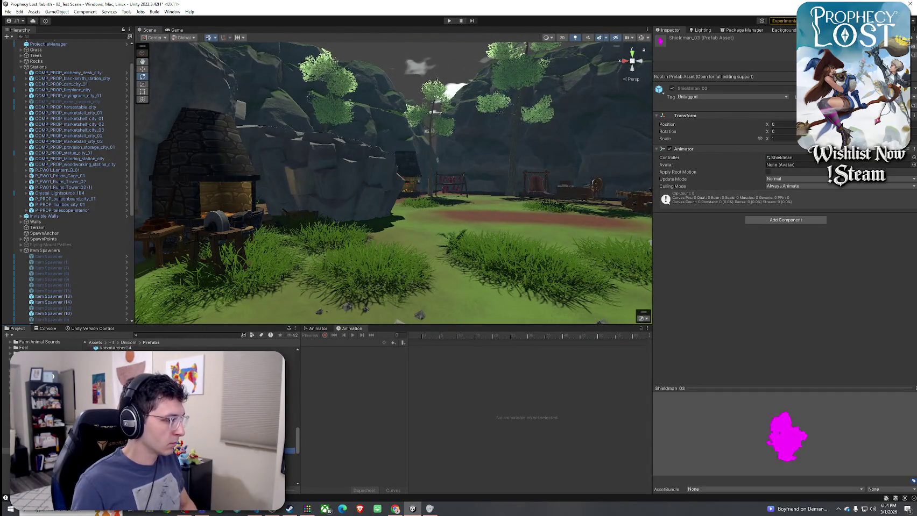
{"action": "key", "text": "Down"}
{"action": "key", "text": "Down"}
{"action": "key", "text": "Down"}
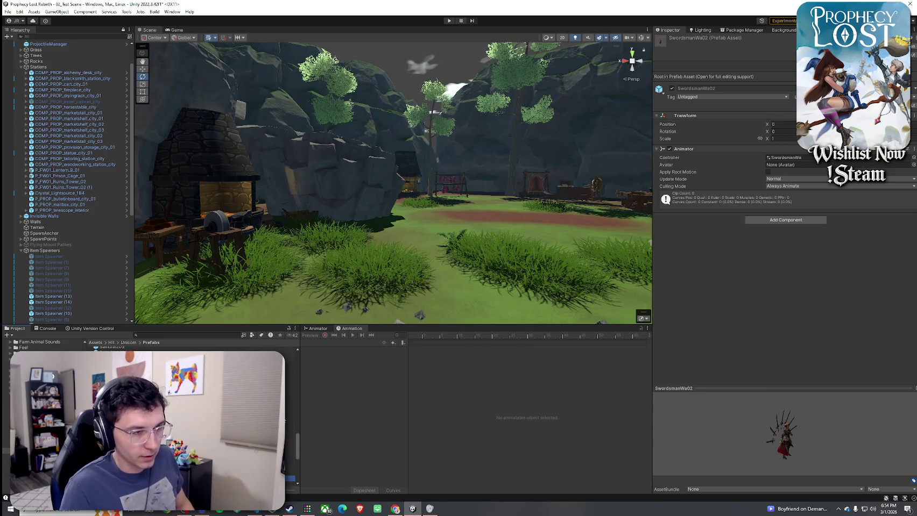
{"action": "key", "text": "Down"}
{"action": "key", "text": "Down"}
{"action": "key", "text": "Down"}
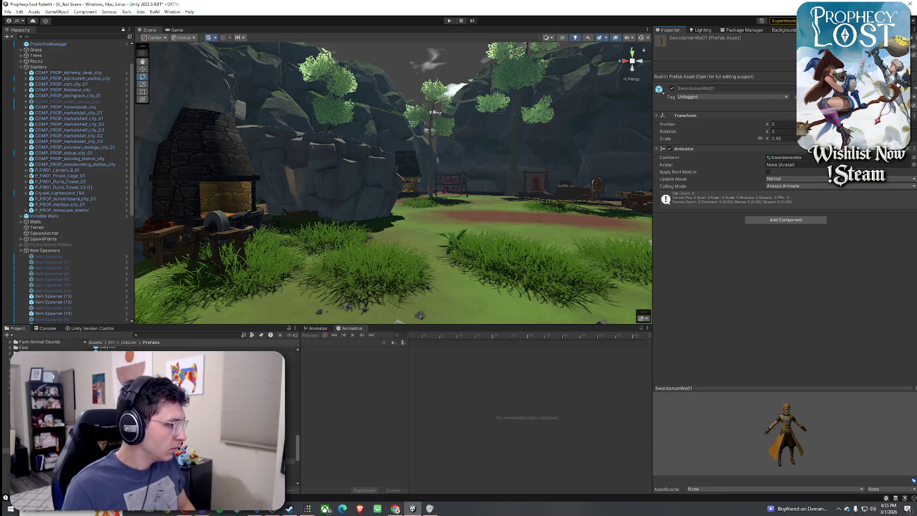
{"action": "key", "text": "Down"}
{"action": "key", "text": "Down"}
{"action": "key", "text": "Down"}
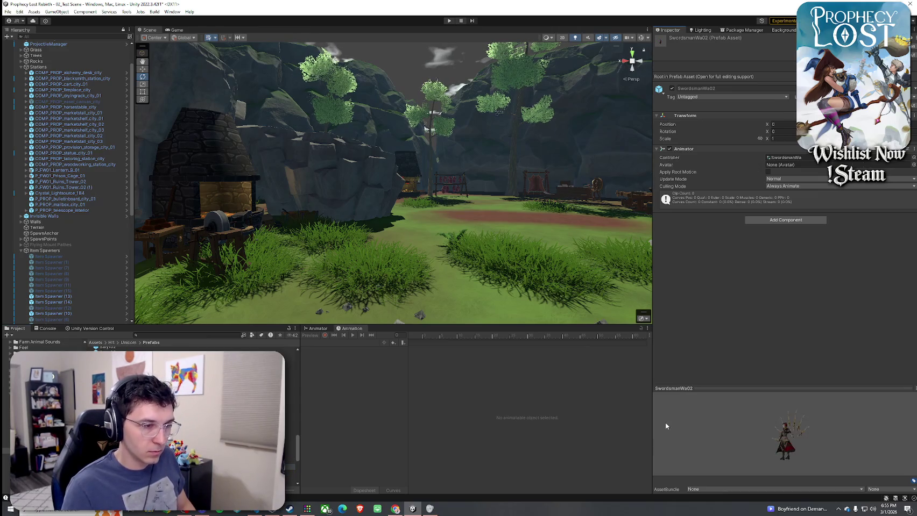
{"action": "mouse_move", "coordinate": [110, 366]}
{"action": "left_mouse_down"}
{"action": "mouse_move", "coordinate": [317, 235]}
{"action": "mouse_move", "coordinate": [345, 253]}
{"action": "mouse_move", "coordinate": [322, 262]}
{"action": "mouse_move", "coordinate": [330, 320]}
{"action": "left_mouse_up"}
Turn on animation preview and play the Idle01 and Idle02 clips.
{"action": "left_click", "coordinate": [312, 336]}
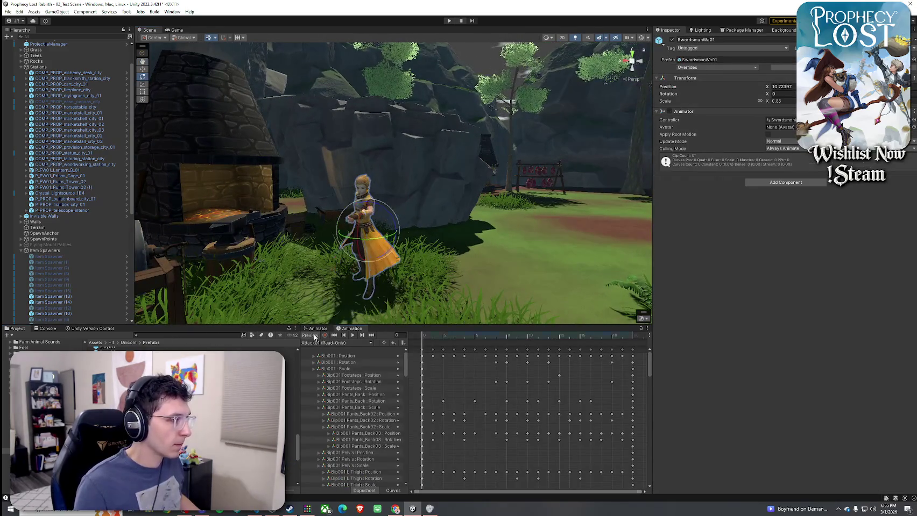
{"action": "left_click", "coordinate": [325, 344]}
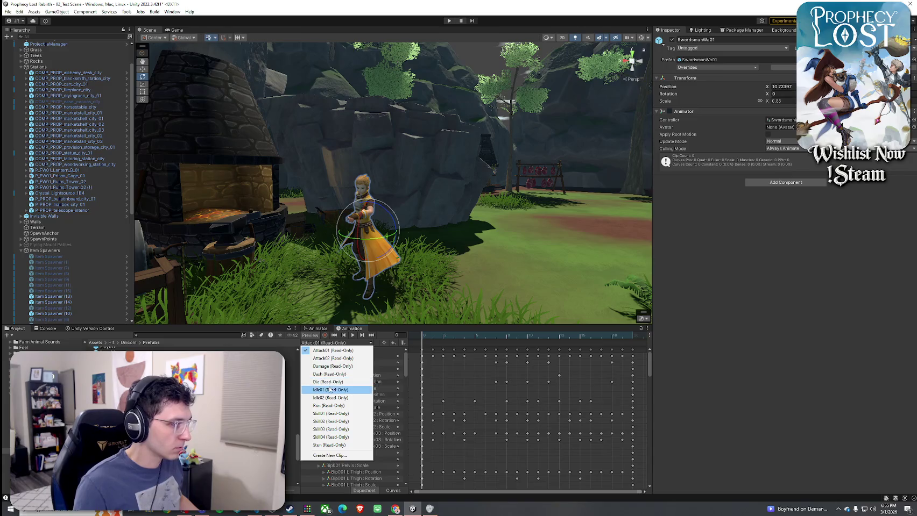
{"action": "left_click", "coordinate": [335, 390]}
{"action": "left_click", "coordinate": [353, 336]}
{"action": "left_click", "coordinate": [325, 343]}
{"action": "left_click", "coordinate": [335, 388]}
{"action": "left_click", "coordinate": [353, 336]}
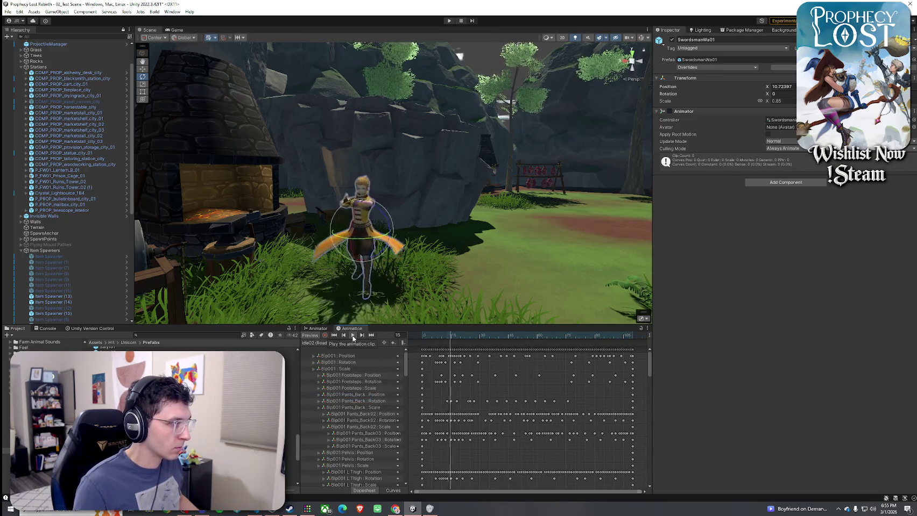
Preview the Skill01 clip, return to Idle01, and frame the character in the scene.
{"action": "left_click", "coordinate": [324, 343]}
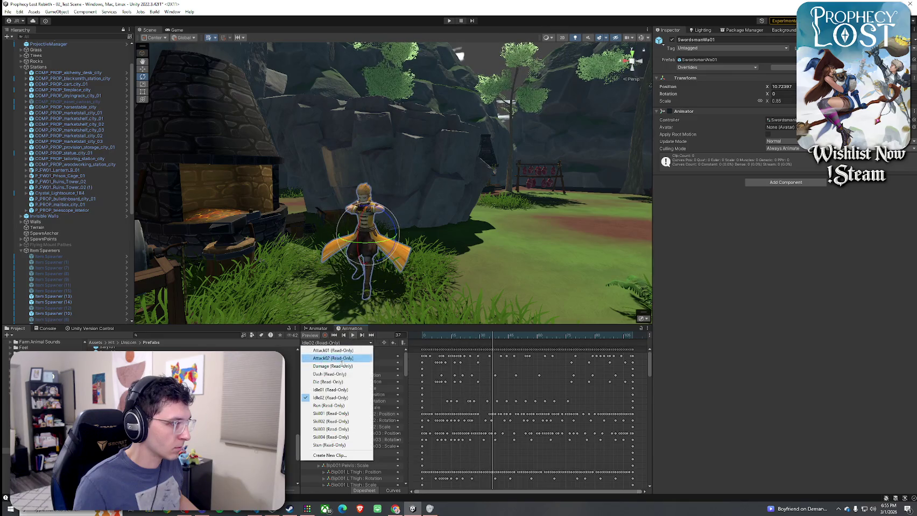
{"action": "left_click", "coordinate": [330, 414]}
{"action": "left_click", "coordinate": [352, 336]}
{"action": "left_click", "coordinate": [324, 343]}
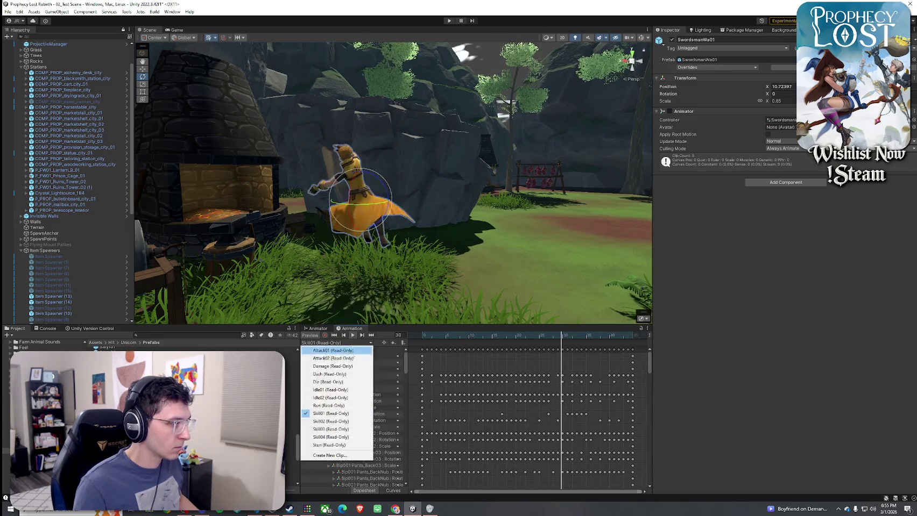
{"action": "left_click", "coordinate": [352, 390]}
{"action": "left_click", "coordinate": [352, 335]}
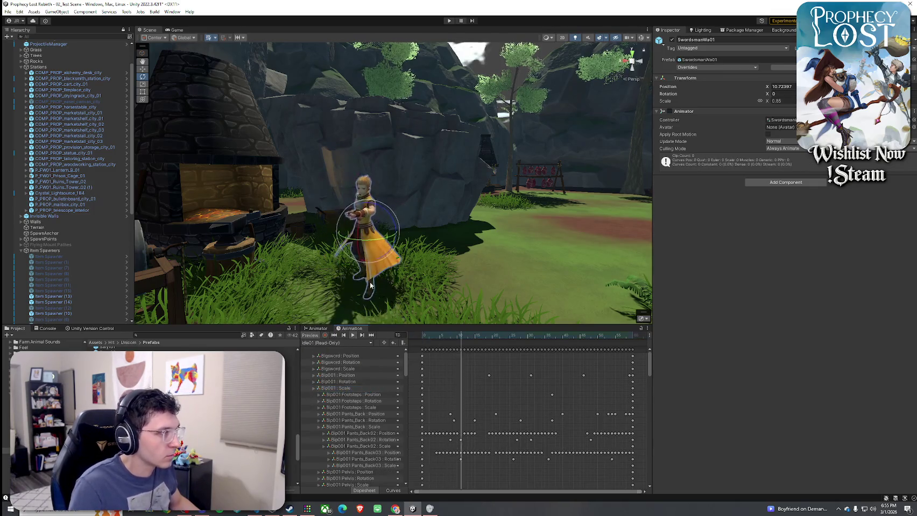
{"action": "key", "text": "f"}
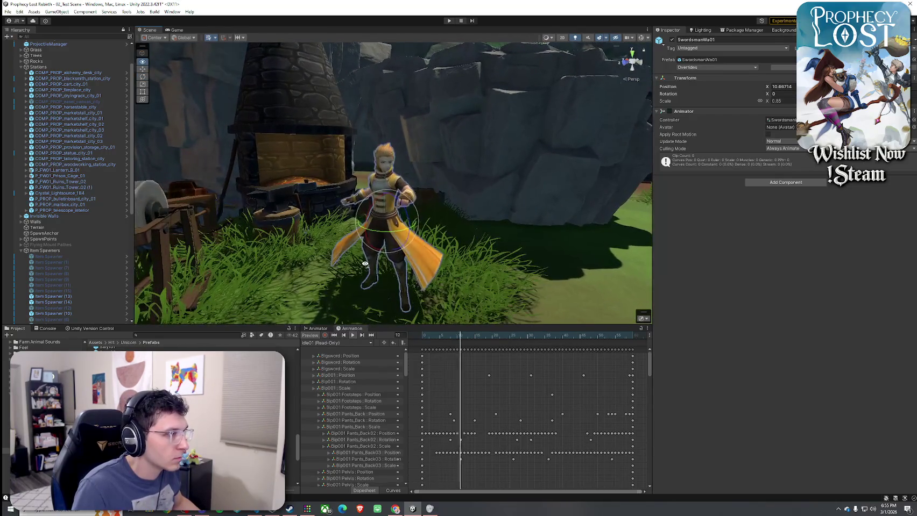
Delete the SwordsmanWa01 character from the scene.
{"action": "scroll", "coordinate": [365, 265], "scroll_direction": "down", "scroll_amount": 5}
{"action": "scroll", "coordinate": [100, 275], "scroll_direction": "down", "scroll_amount": 3}
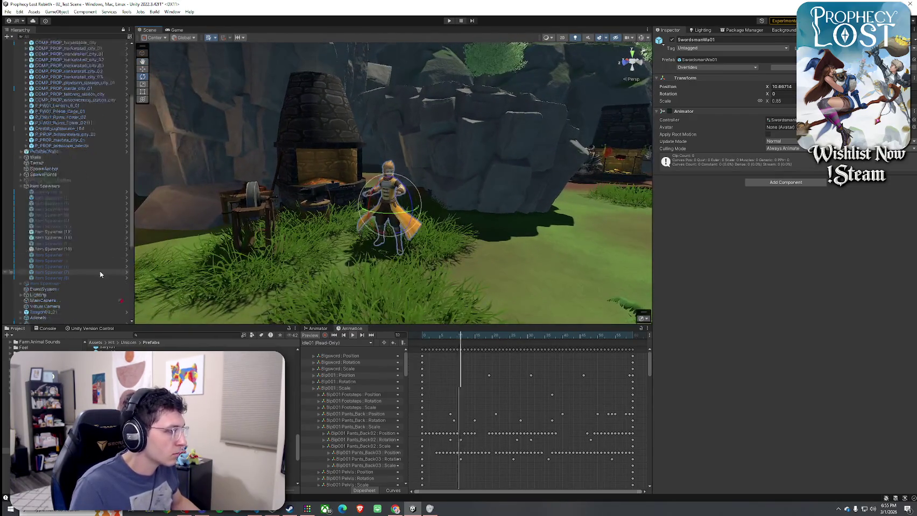
{"action": "scroll", "coordinate": [100, 275], "scroll_direction": "down", "scroll_amount": 3}
{"action": "scroll", "coordinate": [81, 302], "scroll_direction": "down", "scroll_amount": 3}
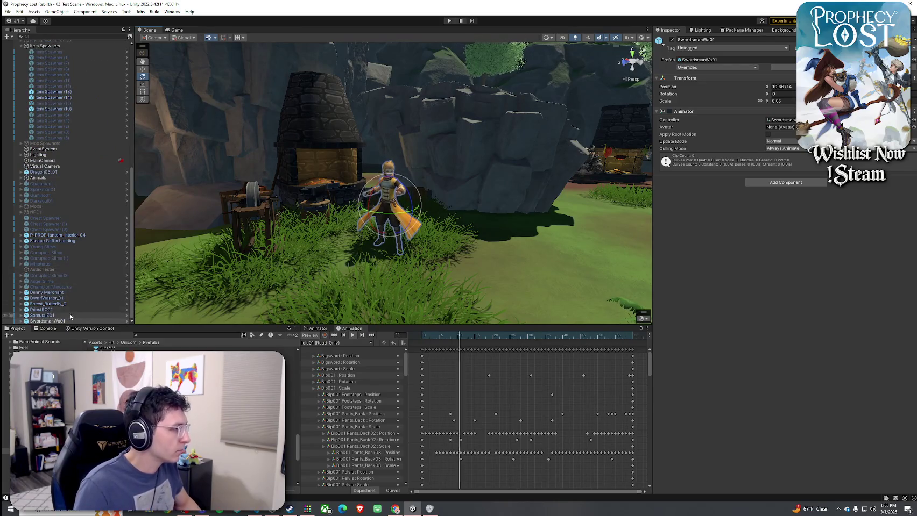
{"action": "key", "text": "Delete"}
Preview the SwordWoman02, WarriorK01, WarriorK03 and wolf prefabs.
{"action": "left_click", "coordinate": [290, 478]}
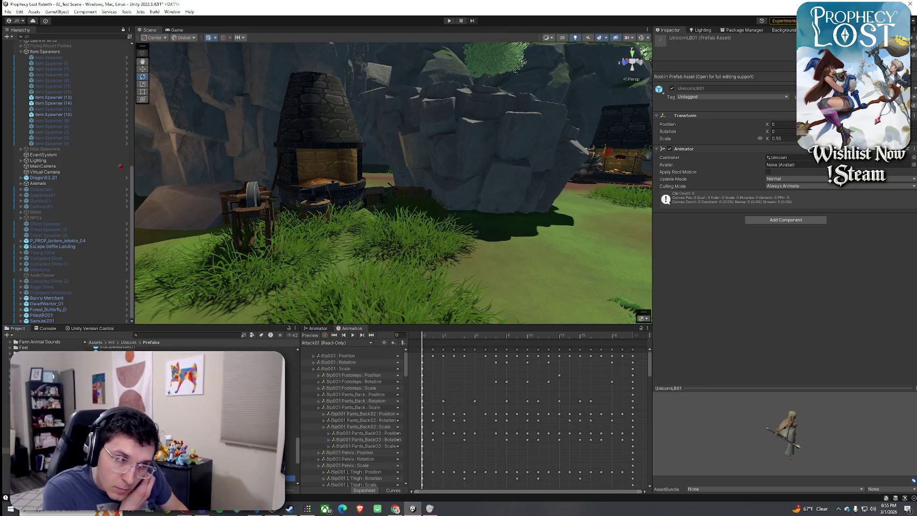
{"action": "key", "text": "Down"}
{"action": "key", "text": "Down"}
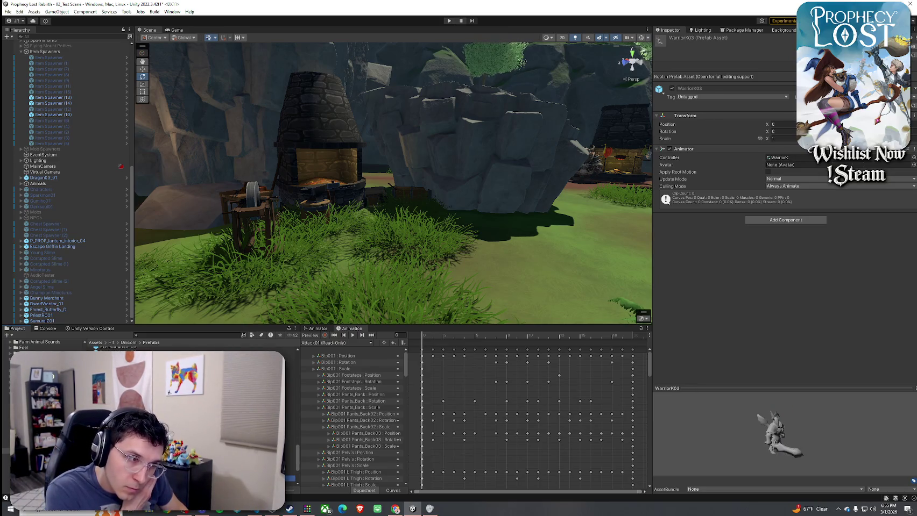
{"action": "key", "text": "Down"}
{"action": "key", "text": "Down"}
{"action": "key", "text": "Down"}
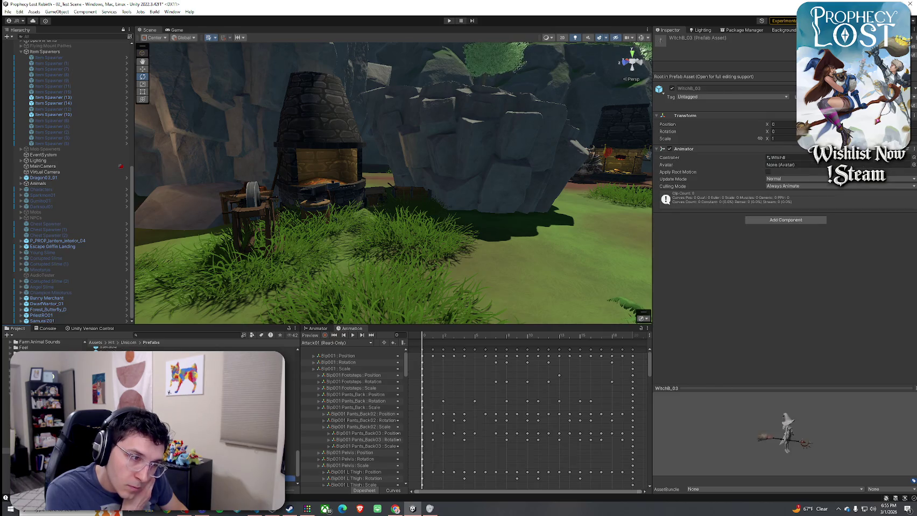
{"action": "key", "text": "Down"}
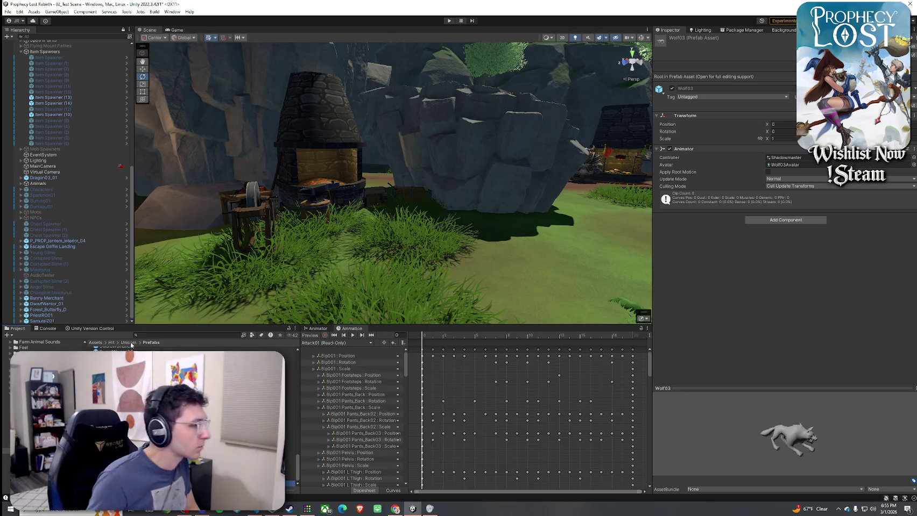
Browse to Assets > Hit > SwordMan > Prefabs and preview SwordMan01 and SwordMan03.
{"action": "left_click", "coordinate": [108, 345]}
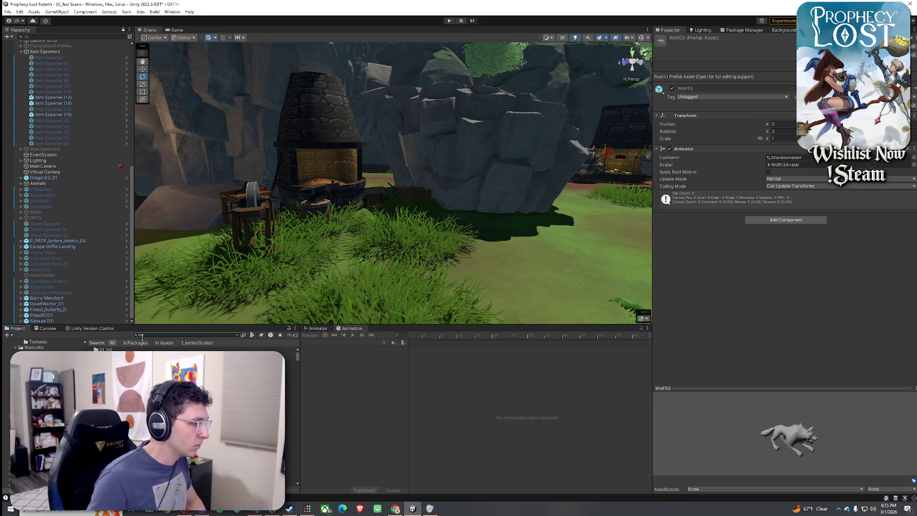
{"action": "left_click", "coordinate": [96, 342]}
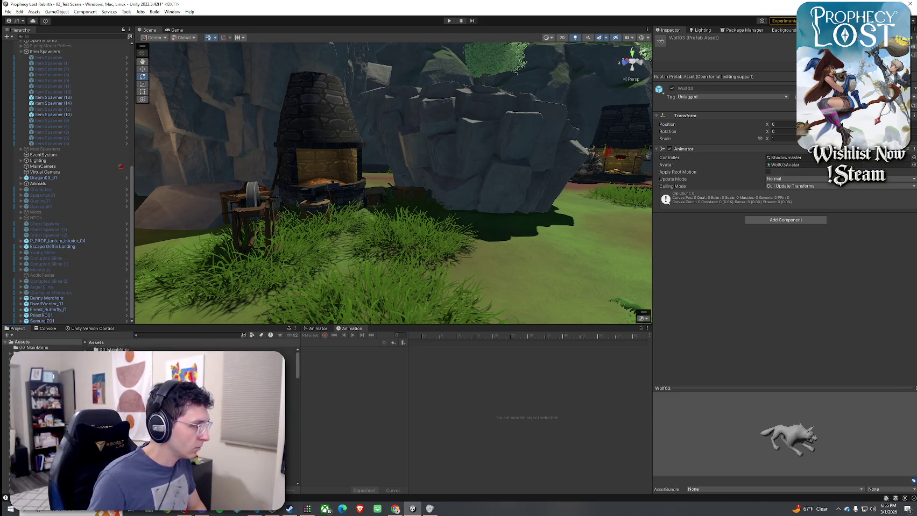
{"action": "double_click", "coordinate": [134, 376]}
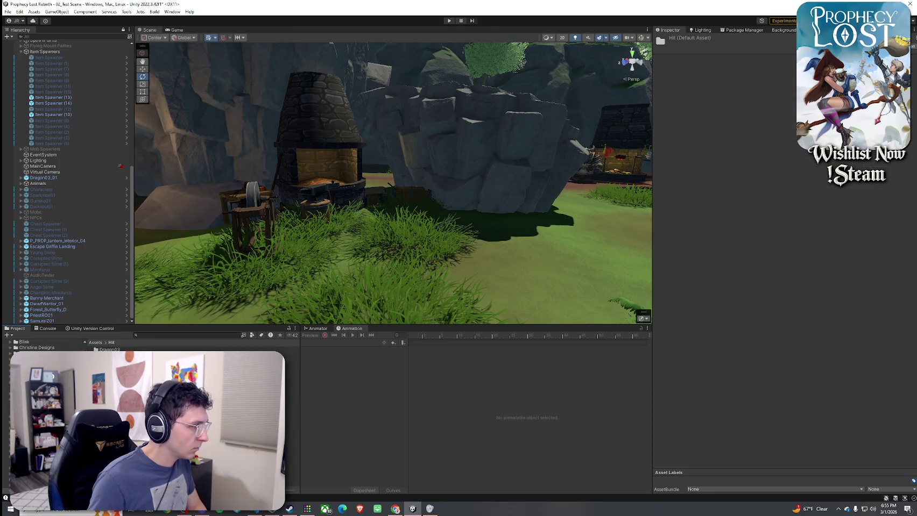
{"action": "double_click", "coordinate": [110, 367]}
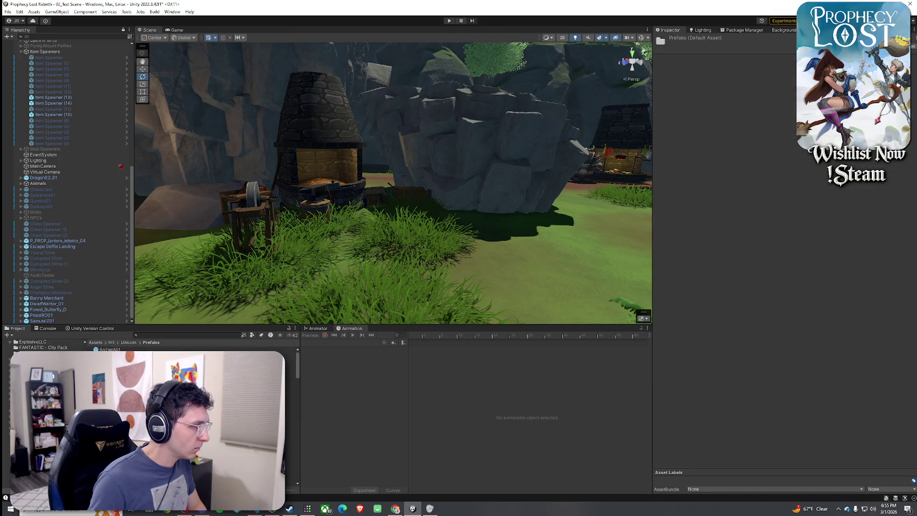
{"action": "left_click", "coordinate": [123, 383]}
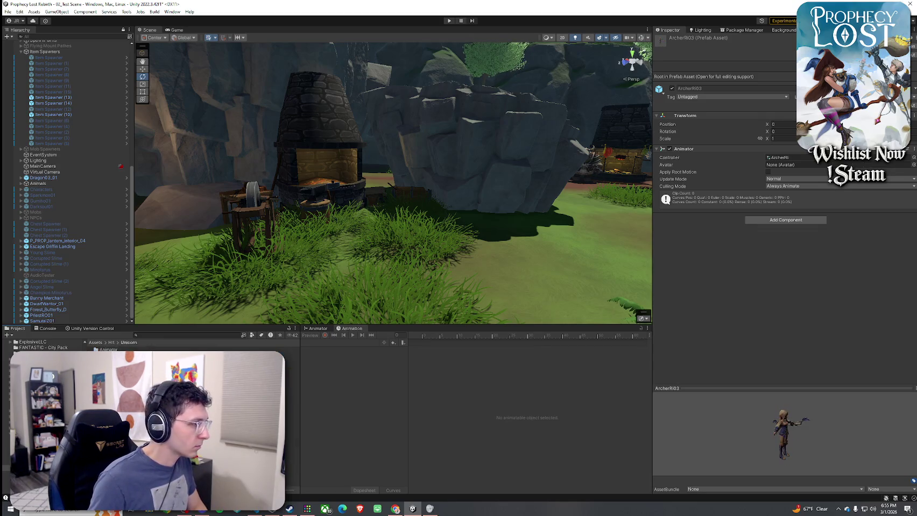
{"action": "double_click", "coordinate": [118, 377]}
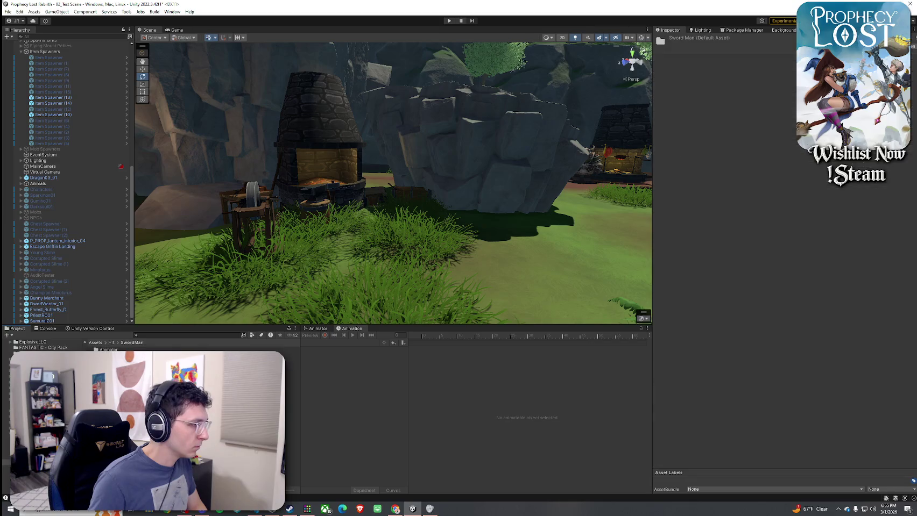
{"action": "left_click", "coordinate": [110, 350]}
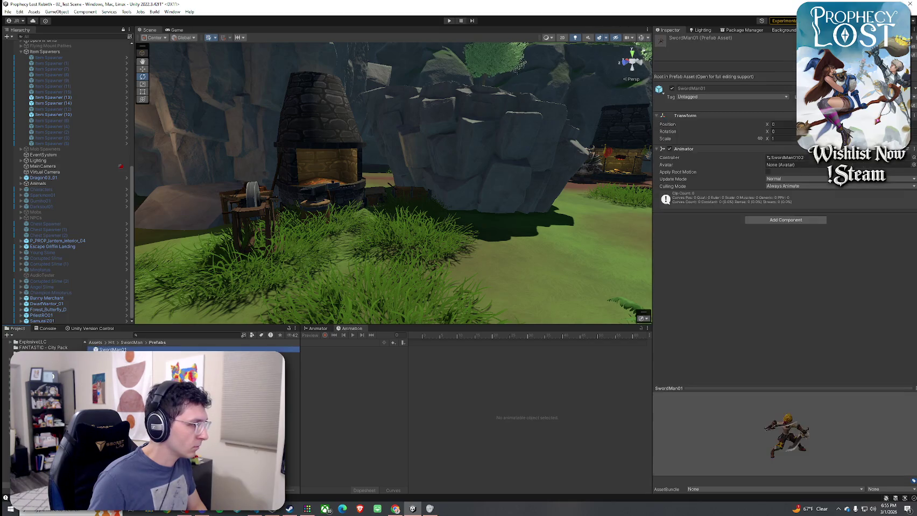
{"action": "key", "text": "Down"}
{"action": "key", "text": "Down"}
Try and undo SwordMan03, then place SwordMan02 beside the forge.
{"action": "mouse_move", "coordinate": [113, 361]}
{"action": "left_mouse_down"}
{"action": "mouse_move", "coordinate": [301, 285]}
{"action": "mouse_move", "coordinate": [376, 282]}
{"action": "left_mouse_up"}
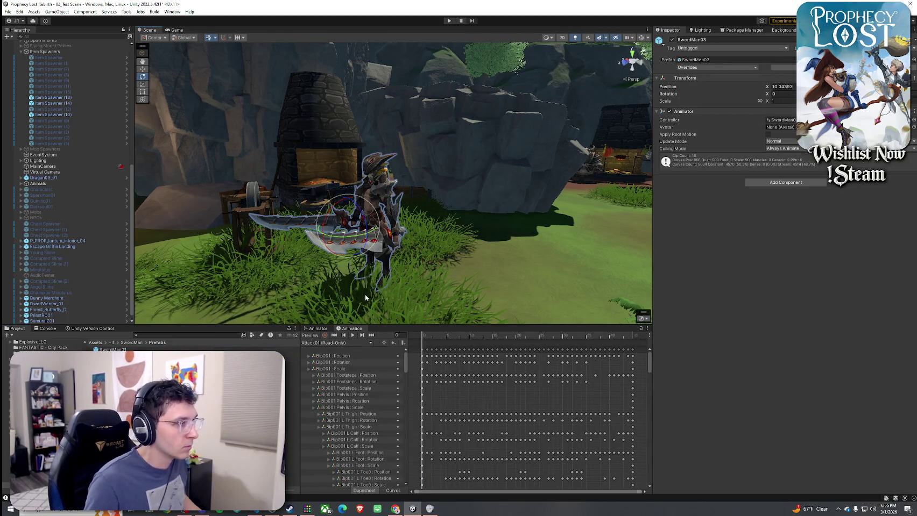
{"action": "key", "text": "ctrl+z"}
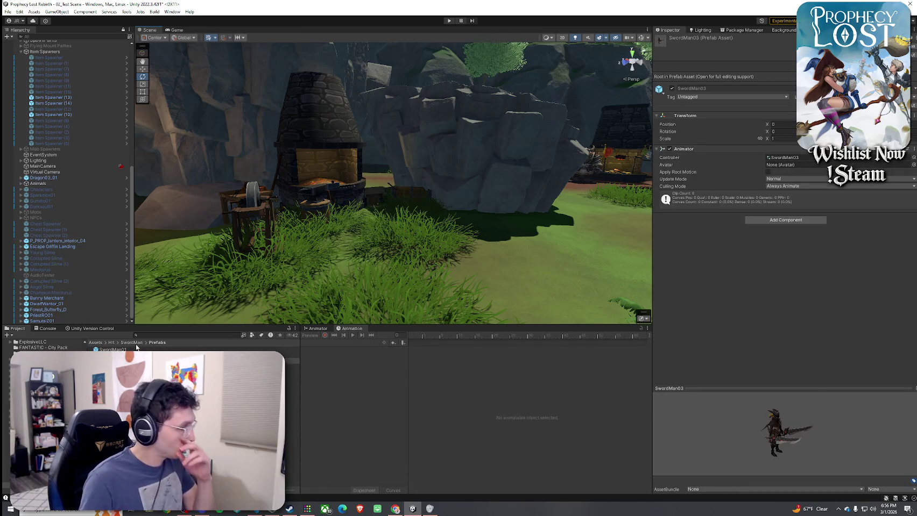
{"action": "left_click", "coordinate": [132, 356]}
{"action": "mouse_move", "coordinate": [756, 395]}
{"action": "left_mouse_down"}
{"action": "mouse_move", "coordinate": [734, 403]}
{"action": "mouse_move", "coordinate": [732, 421]}
{"action": "left_mouse_up"}
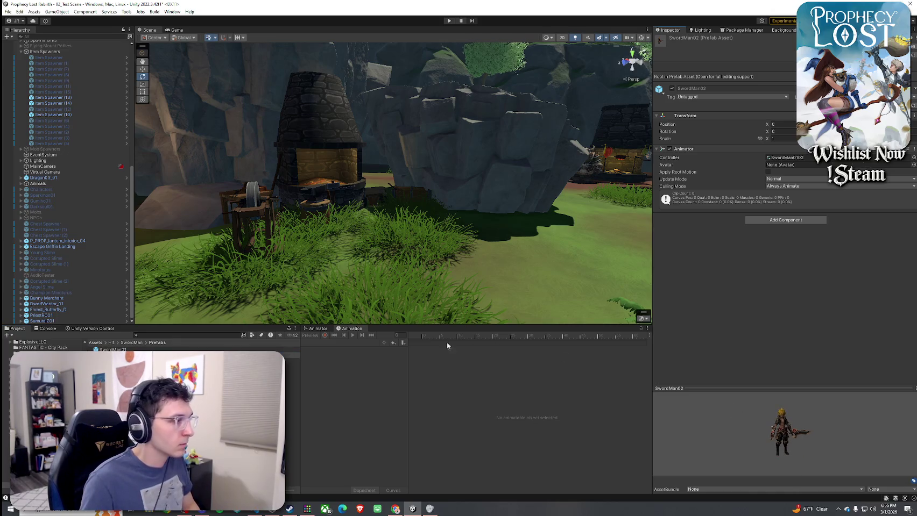
{"action": "left_click", "coordinate": [149, 350]}
{"action": "mouse_move", "coordinate": [149, 350]}
{"action": "left_mouse_down"}
{"action": "mouse_move", "coordinate": [301, 301]}
{"action": "mouse_move", "coordinate": [419, 205]}
{"action": "mouse_move", "coordinate": [414, 226]}
{"action": "left_mouse_up"}
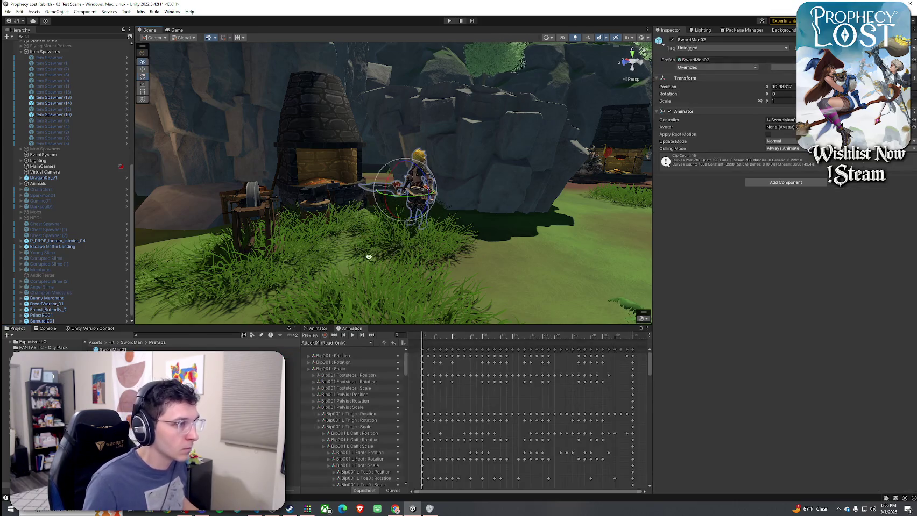
Preview the Idle01, Idle02 and Idle03 animation clips.
{"action": "scroll", "coordinate": [369, 257], "scroll_direction": "up", "scroll_amount": 5}
{"action": "left_click", "coordinate": [336, 343]}
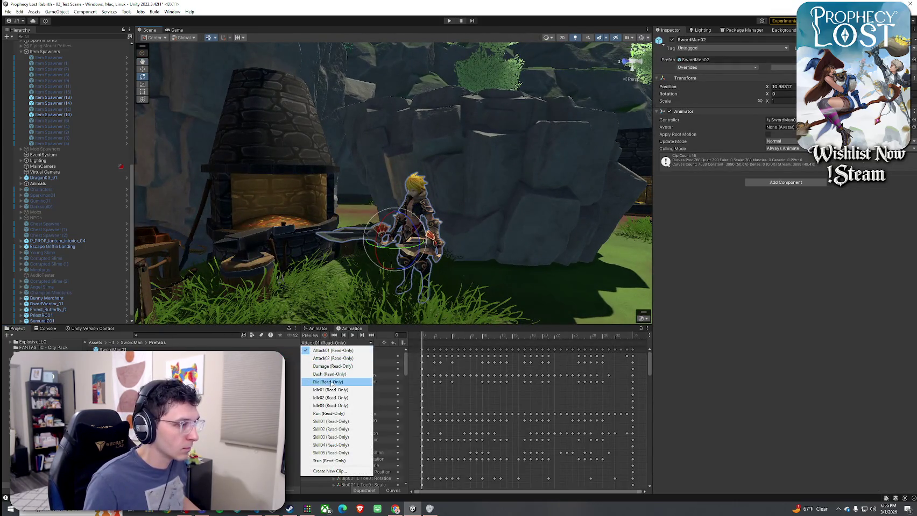
{"action": "left_click", "coordinate": [331, 390]}
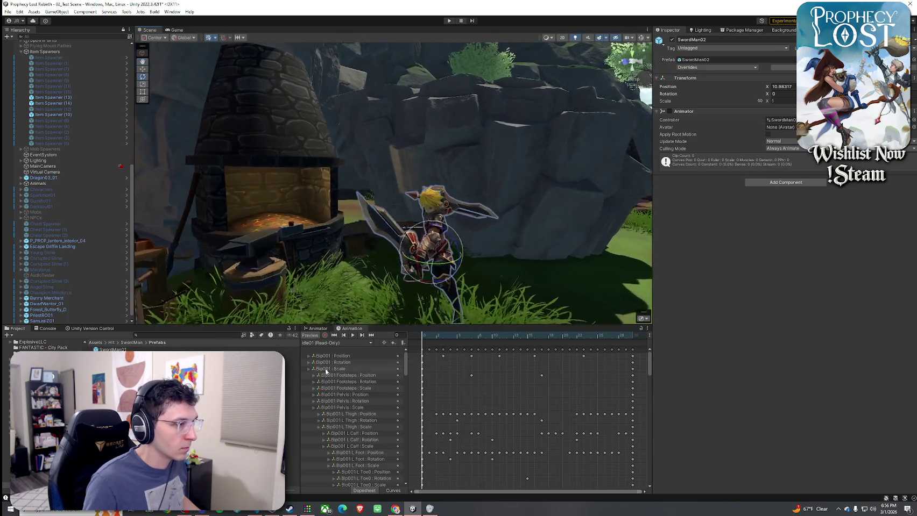
{"action": "left_click", "coordinate": [337, 343]}
{"action": "left_click", "coordinate": [328, 398]}
{"action": "left_click", "coordinate": [352, 336]}
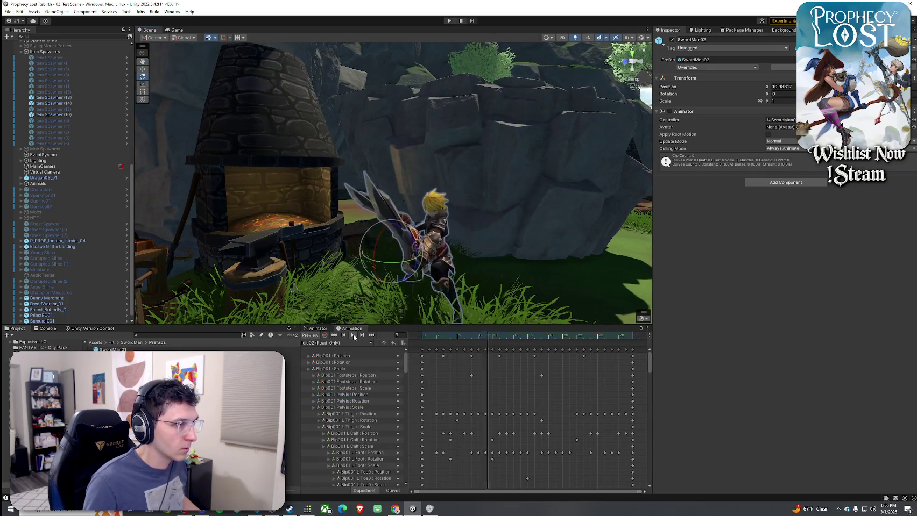
{"action": "left_click", "coordinate": [336, 343]}
{"action": "left_click", "coordinate": [332, 405]}
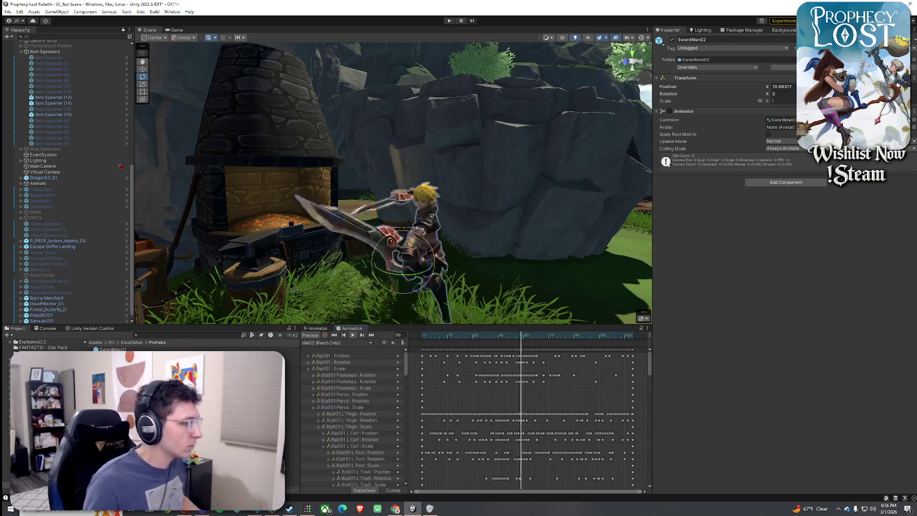
Select SamuraiZ01, fly the view over the market, and select the dwarf merchant.
{"action": "left_click", "coordinate": [66, 321]}
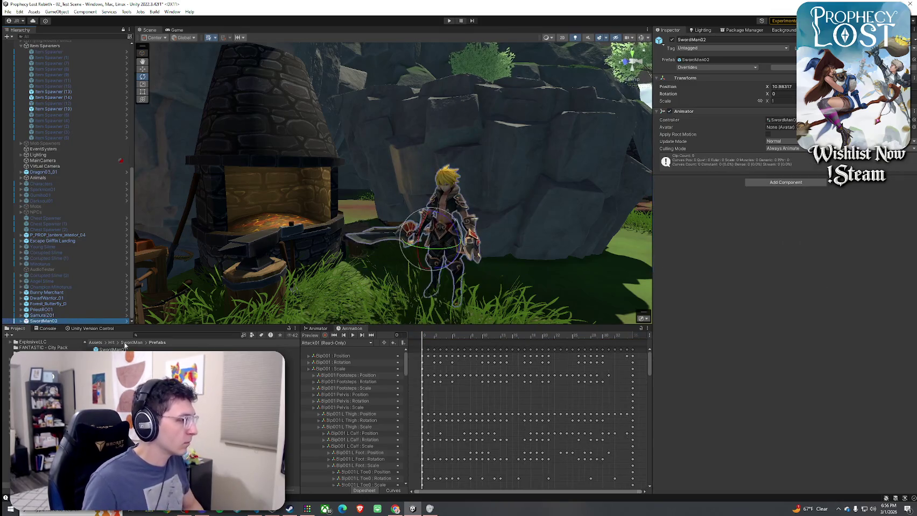
{"action": "mouse_move", "coordinate": [288, 285]}
{"action": "left_mouse_down"}
{"action": "mouse_move", "coordinate": [379, 265]}
{"action": "mouse_move", "coordinate": [369, 272]}
{"action": "mouse_move", "coordinate": [280, 298]}
{"action": "mouse_move", "coordinate": [379, 241]}
{"action": "mouse_move", "coordinate": [407, 242]}
{"action": "mouse_move", "coordinate": [389, 244]}
{"action": "mouse_move", "coordinate": [484, 189]}
{"action": "left_mouse_up"}
{"action": "left_click", "coordinate": [484, 190]}
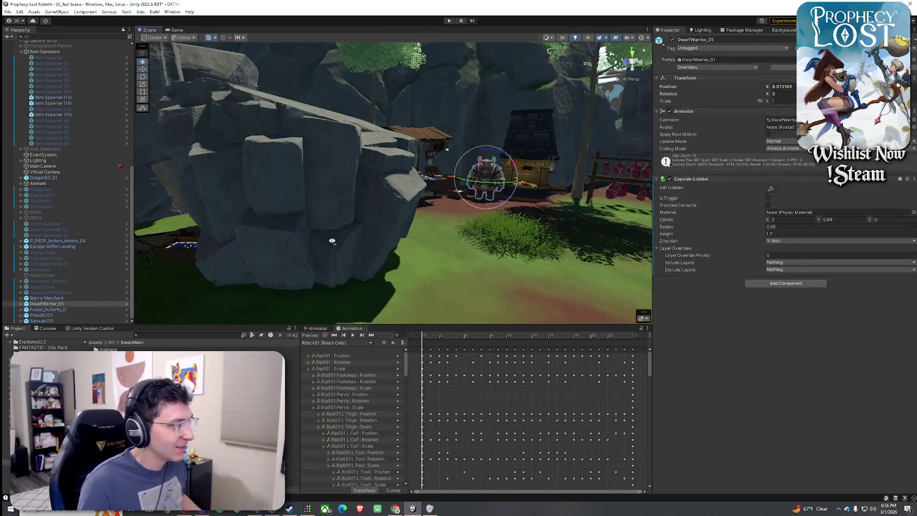
Search the project assets for 'dwarf', filtered to Prefabs only.
{"action": "left_click", "coordinate": [169, 336]}
{"action": "type", "text": "cwar"}
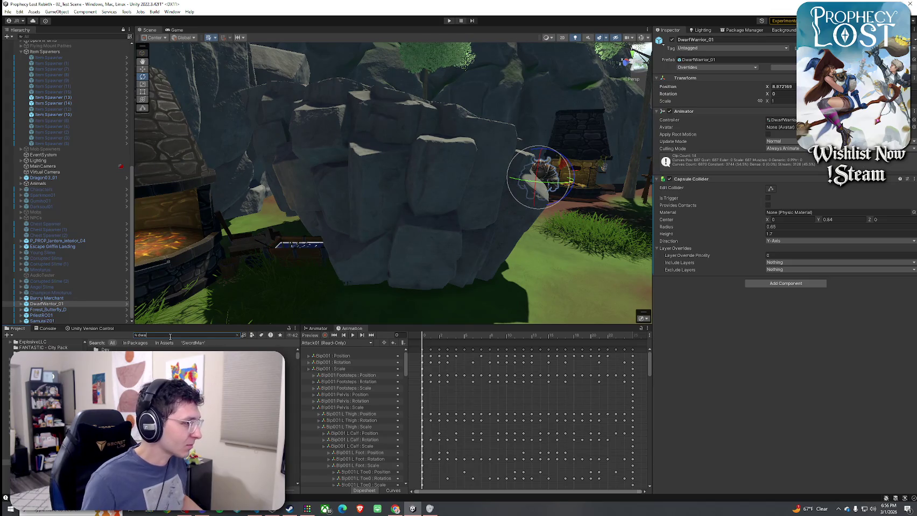
{"action": "type", "text": "f"}
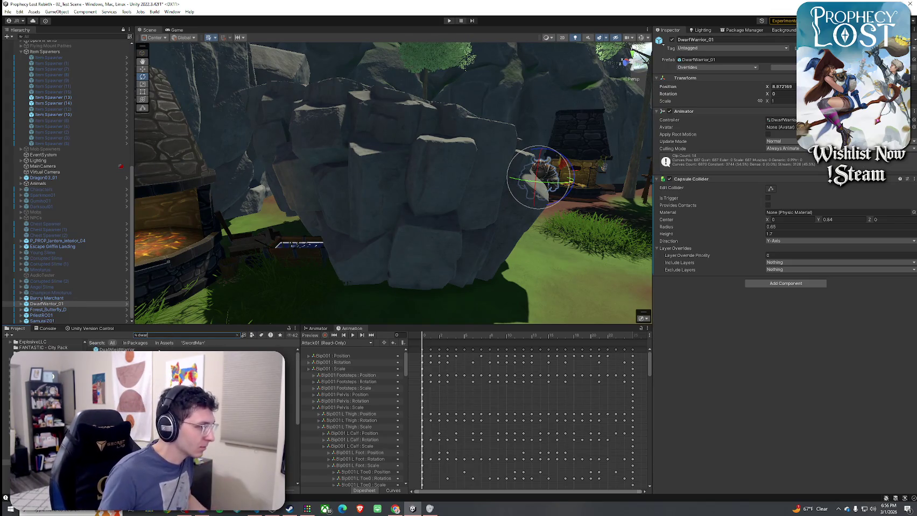
{"action": "left_click", "coordinate": [251, 335]}
{"action": "left_click", "coordinate": [269, 392]}
Place trial DwarfWarrior prefabs in the scene, then undo the extra placement.
{"action": "left_click", "coordinate": [161, 356]}
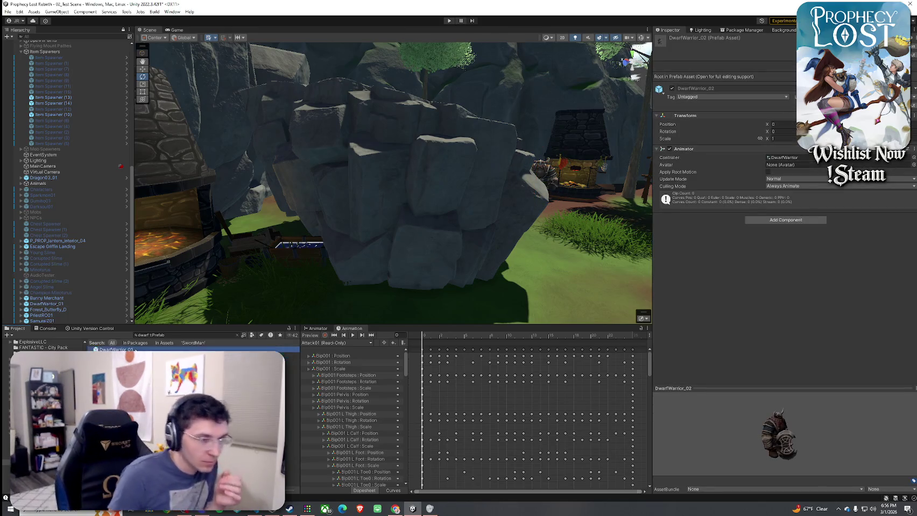
{"action": "left_click_drag", "start_coordinate": [162, 355], "coordinate": [300, 280]}
{"action": "mouse_move", "coordinate": [301, 281]}
{"action": "left_mouse_down"}
{"action": "mouse_move", "coordinate": [362, 262]}
{"action": "mouse_move", "coordinate": [364, 275]}
{"action": "left_mouse_up"}
{"action": "left_click", "coordinate": [290, 362]}
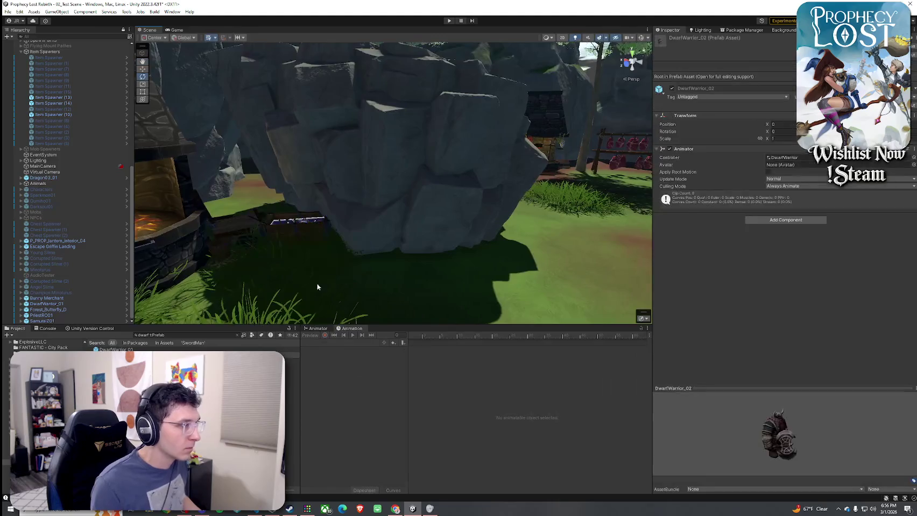
{"action": "mouse_move", "coordinate": [290, 361]}
{"action": "left_mouse_down"}
{"action": "mouse_move", "coordinate": [261, 299]}
{"action": "mouse_move", "coordinate": [276, 261]}
{"action": "mouse_move", "coordinate": [487, 191]}
{"action": "mouse_move", "coordinate": [280, 291]}
{"action": "mouse_move", "coordinate": [282, 272]}
{"action": "mouse_move", "coordinate": [297, 266]}
{"action": "mouse_move", "coordinate": [255, 285]}
{"action": "mouse_move", "coordinate": [278, 290]}
{"action": "left_mouse_up"}
{"action": "key", "text": "ctrl+z"}
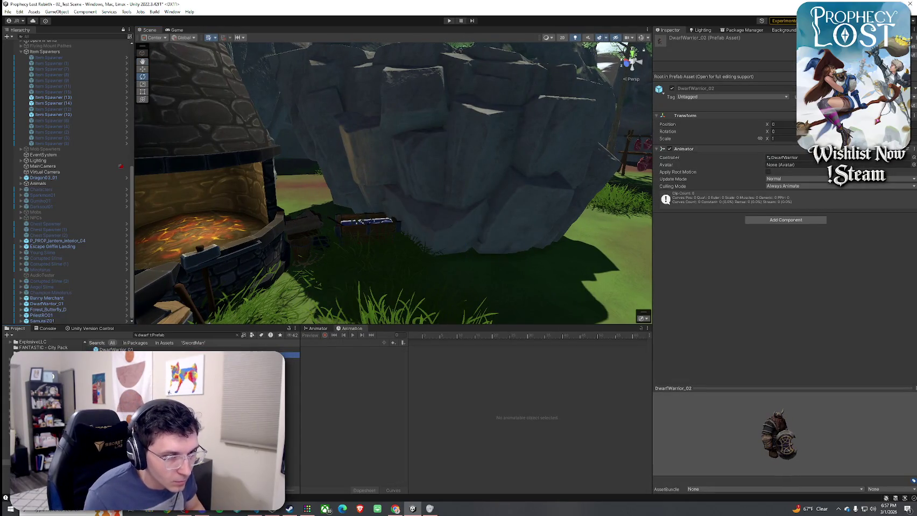
Compare the DwarfWarrior_03 and DwarfWarrior_01 previews, ending on DwarfWarrior_03.
{"action": "left_click", "coordinate": [161, 361]}
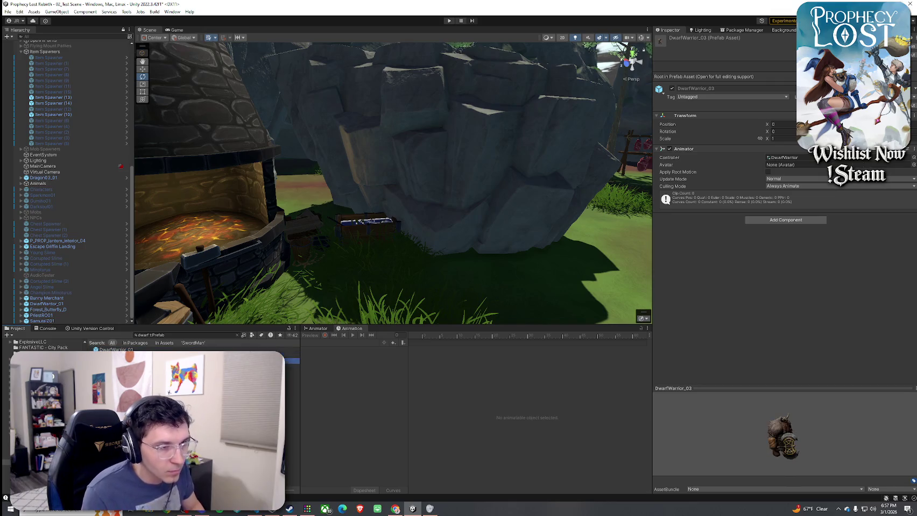
{"action": "left_click", "coordinate": [115, 350]}
{"action": "left_click", "coordinate": [161, 360]}
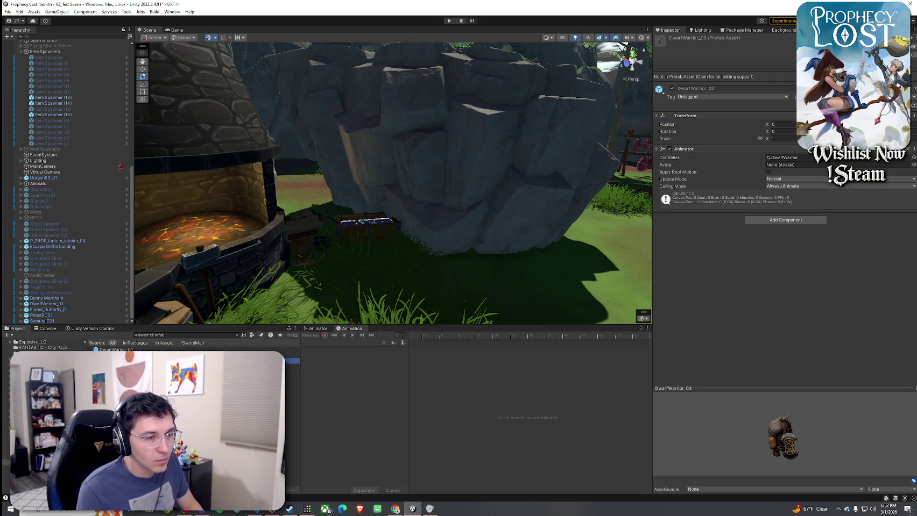
{"action": "mouse_move", "coordinate": [377, 244]}
{"action": "left_mouse_down"}
{"action": "mouse_move", "coordinate": [456, 249]}
{"action": "mouse_move", "coordinate": [274, 241]}
{"action": "left_mouse_up"}
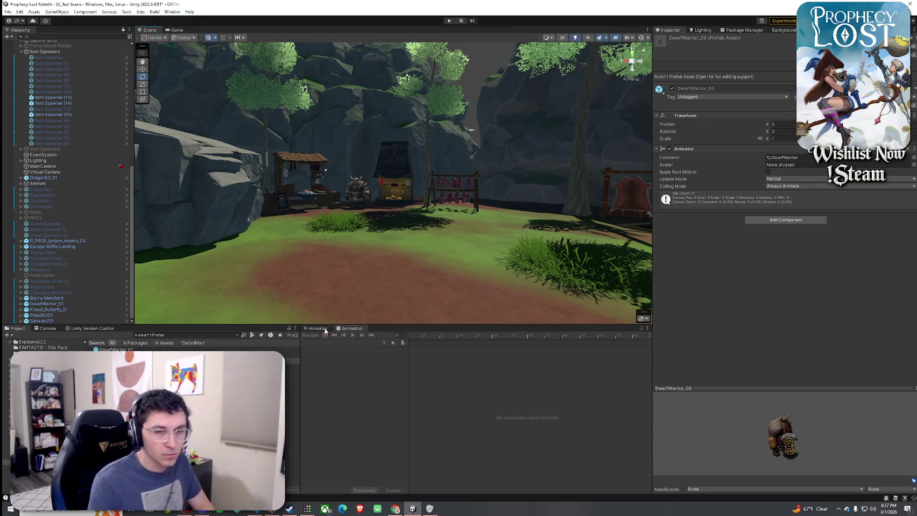
Clear the dwarf search and browse the Hit folder, peeking into Naga prefabs.
{"action": "left_click", "coordinate": [236, 335]}
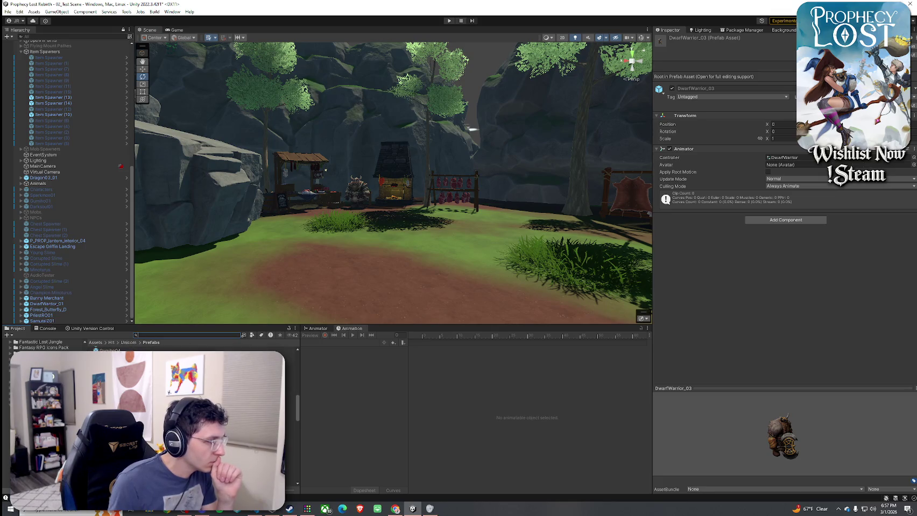
{"action": "left_click", "coordinate": [129, 343]}
{"action": "left_click", "coordinate": [111, 343]}
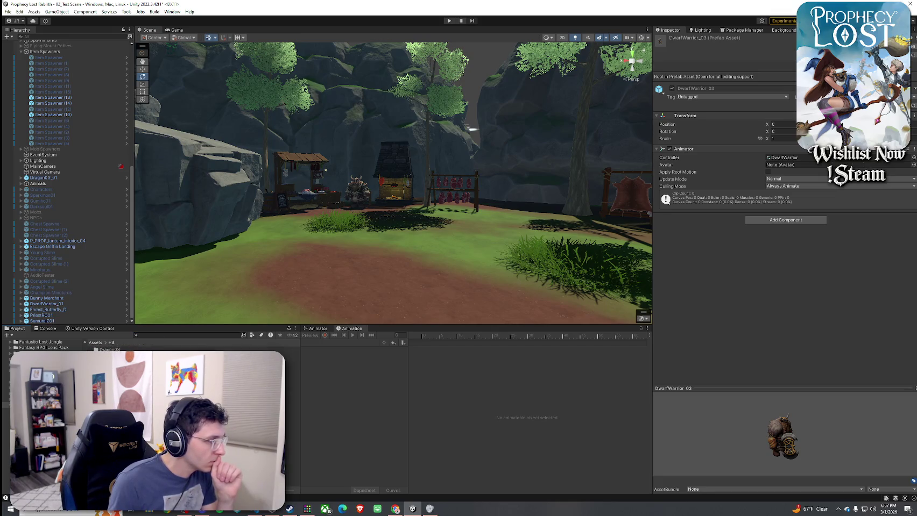
{"action": "double_click", "coordinate": [290, 362]}
{"action": "double_click", "coordinate": [105, 350]}
{"action": "left_click", "coordinate": [126, 343]}
{"action": "left_click", "coordinate": [111, 342]}
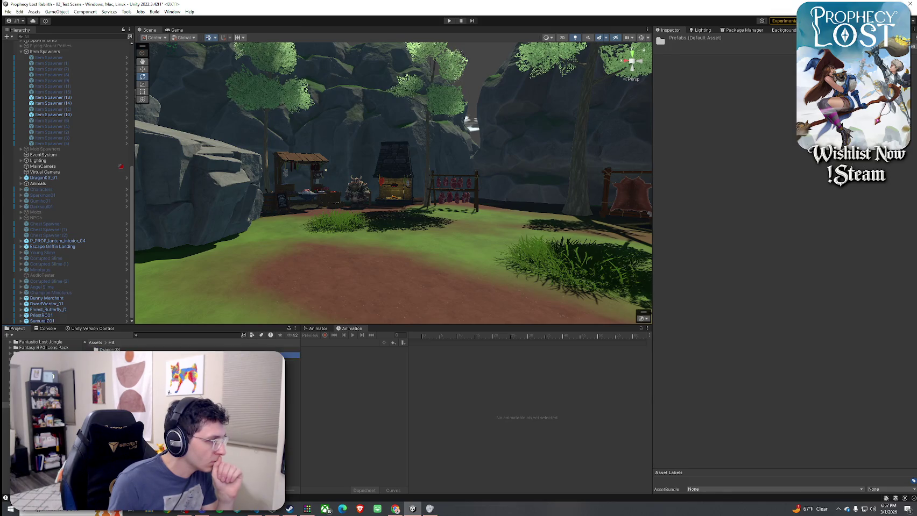
Open Dragon03 > Prefabs and preview Dragon03_03, then Dragon03_02.
{"action": "double_click", "coordinate": [109, 350]}
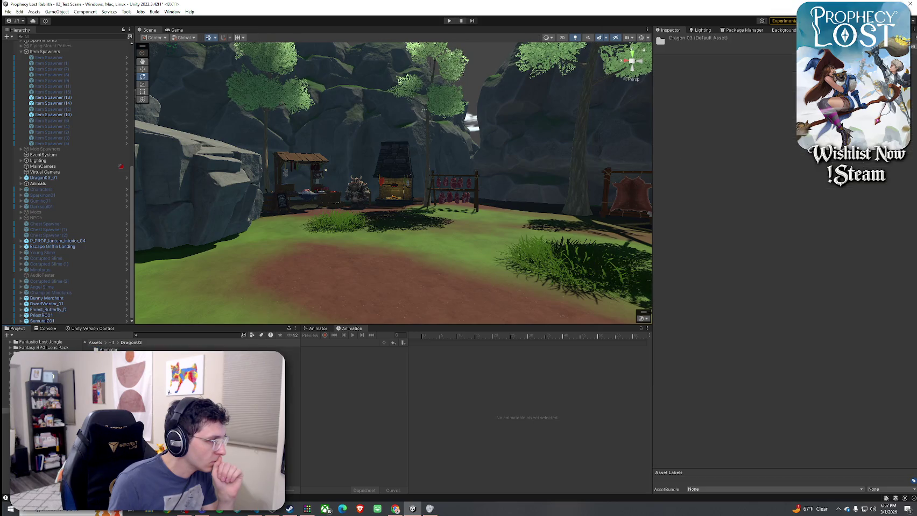
{"action": "double_click", "coordinate": [108, 356]}
{"action": "left_click", "coordinate": [114, 350]}
{"action": "left_click", "coordinate": [113, 401]}
{"action": "key", "text": "Down"}
{"action": "key", "text": "Down"}
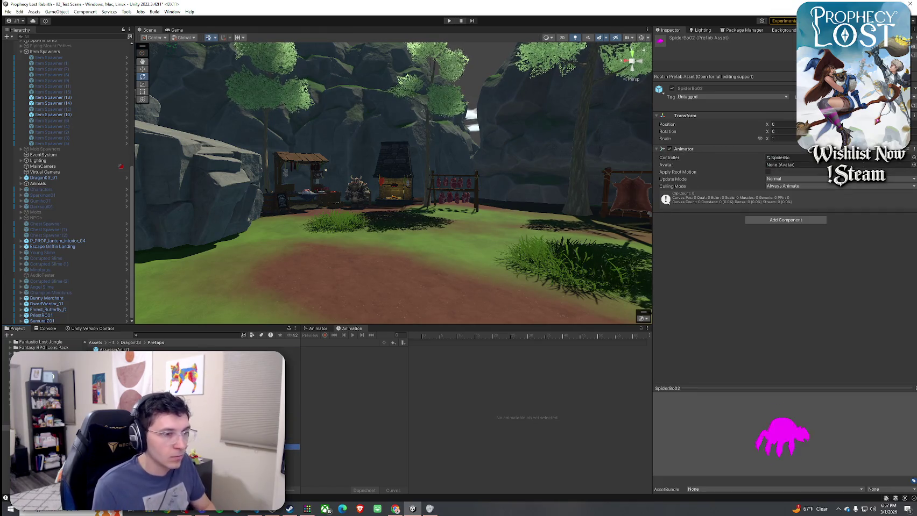
{"action": "left_click", "coordinate": [113, 401]}
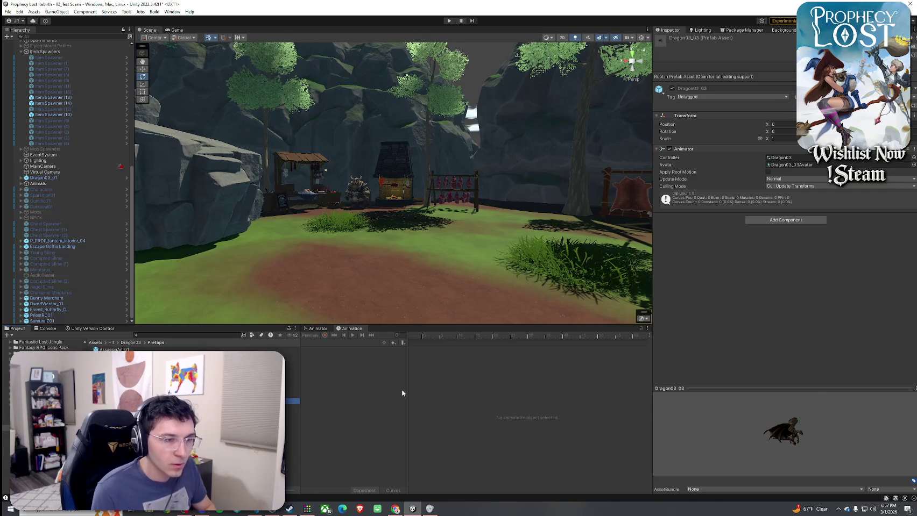
{"action": "key", "text": "Up"}
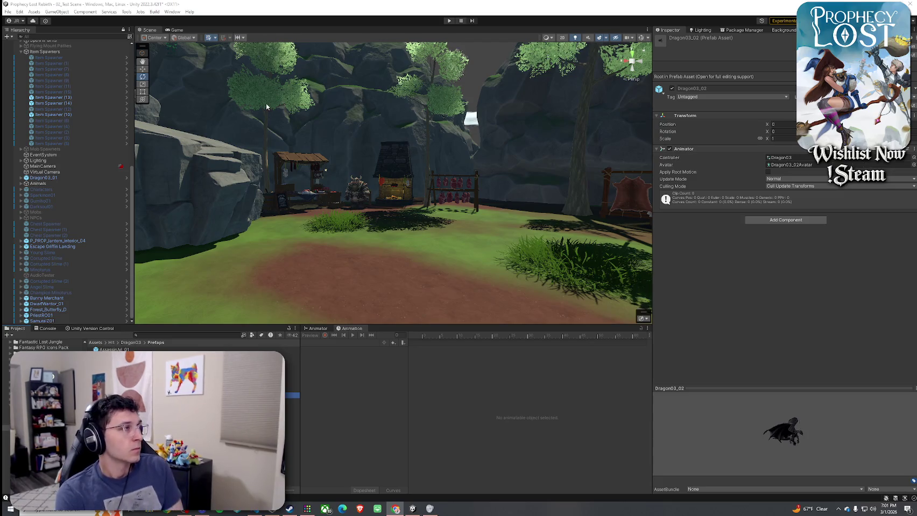
Save the market scene with File > Save.
{"action": "left_click", "coordinate": [8, 11]}
{"action": "left_click", "coordinate": [19, 46]}
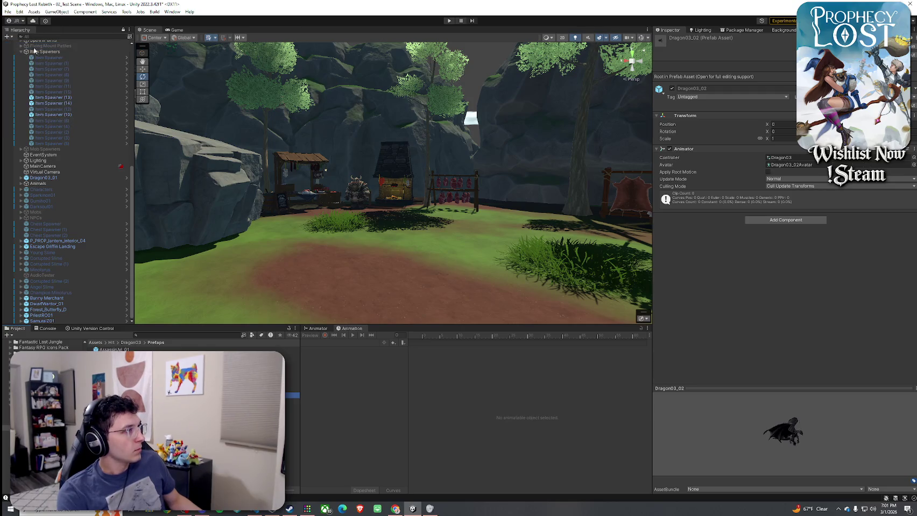
Enter Play mode in the Game view with Ctrl+P and click START GAME.
{"action": "left_click", "coordinate": [177, 29]}
{"action": "key", "text": "ctrl+p"}
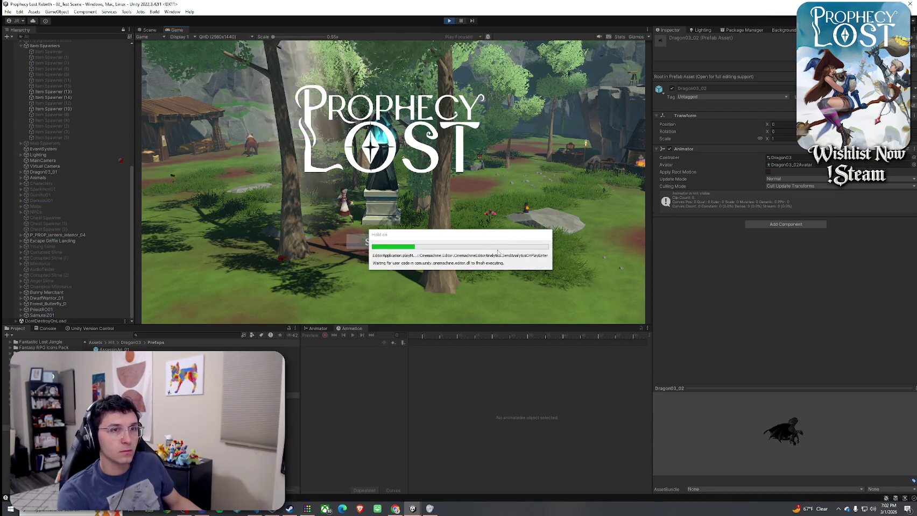
{"action": "left_click", "coordinate": [408, 243]}
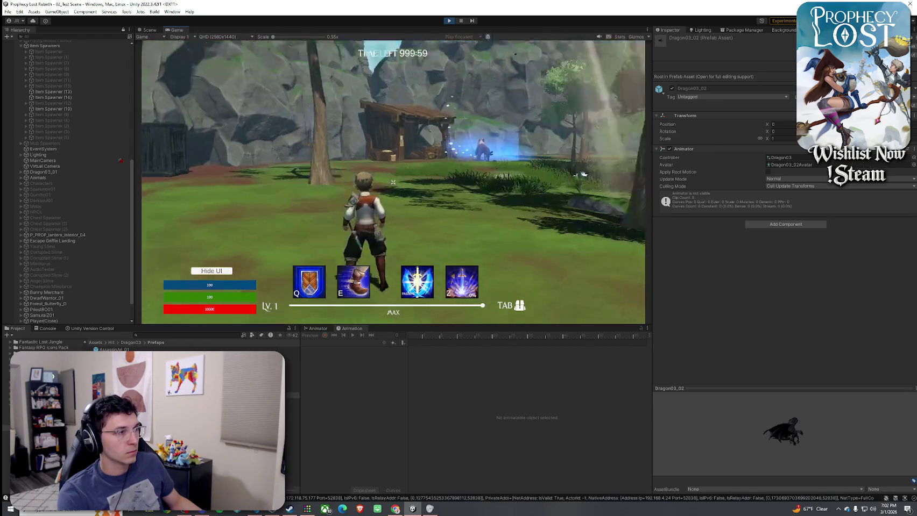
Run the player forward past the rock toward the forge.
{"action": "key", "text": "w"}
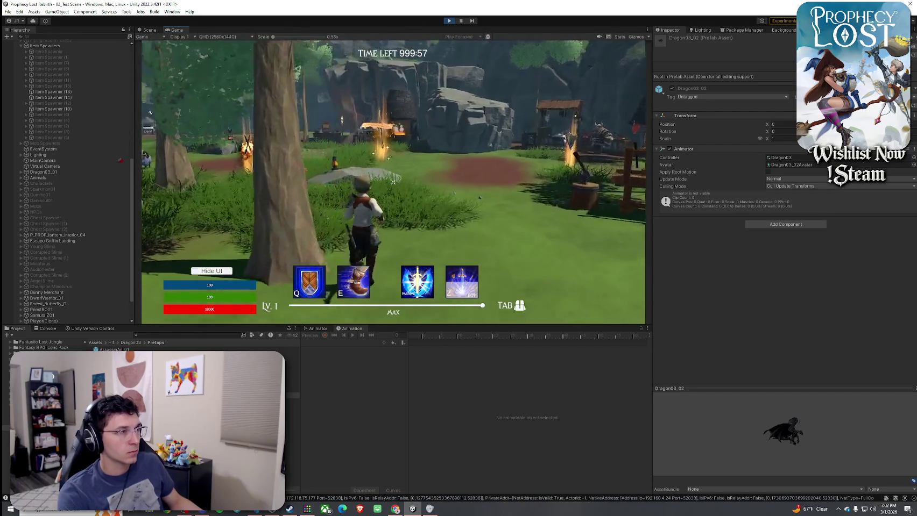
{"action": "key", "text": "w"}
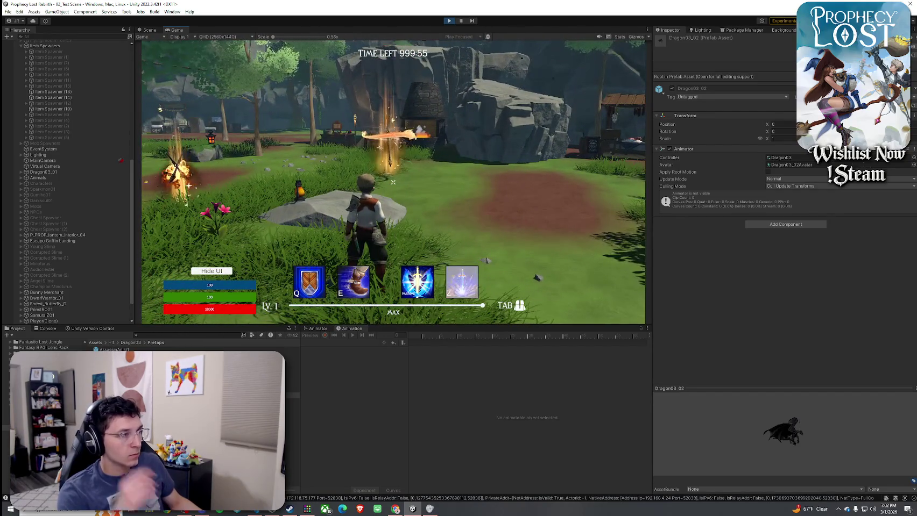
{"action": "key", "text": "w"}
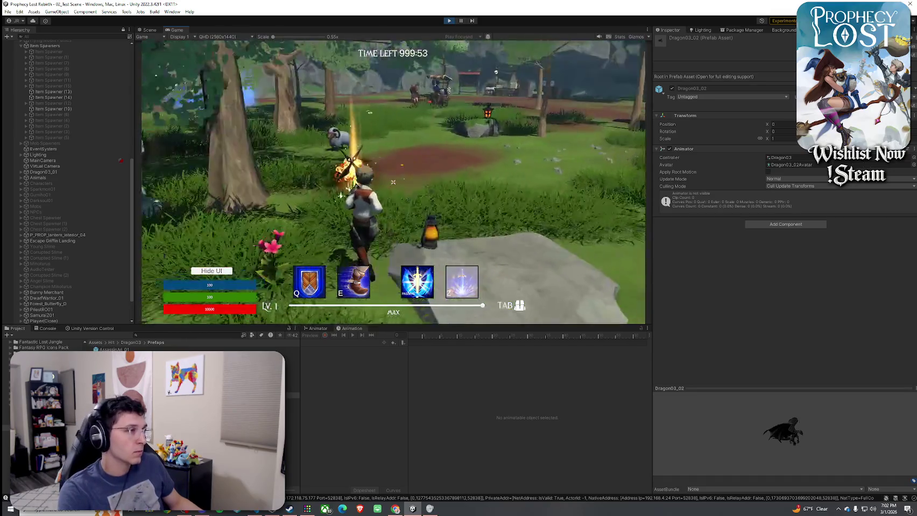
{"action": "key", "text": "w"}
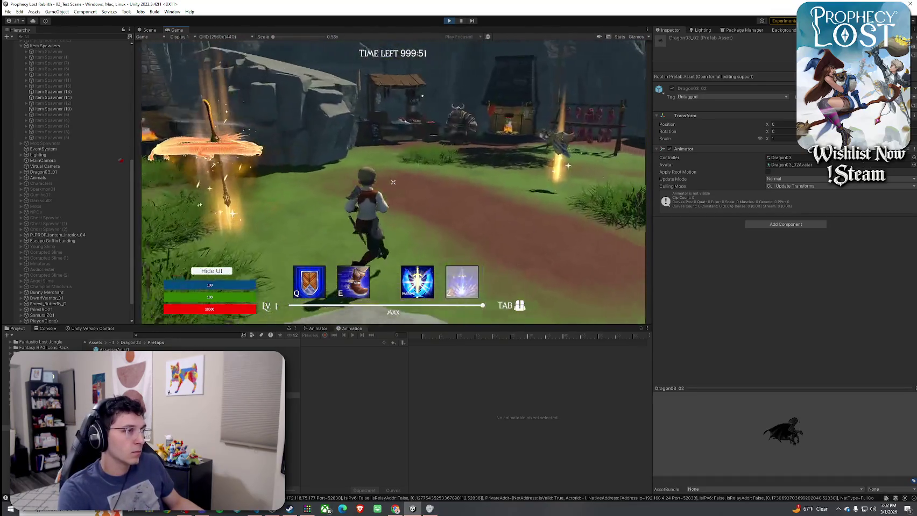
{"action": "key", "text": "w"}
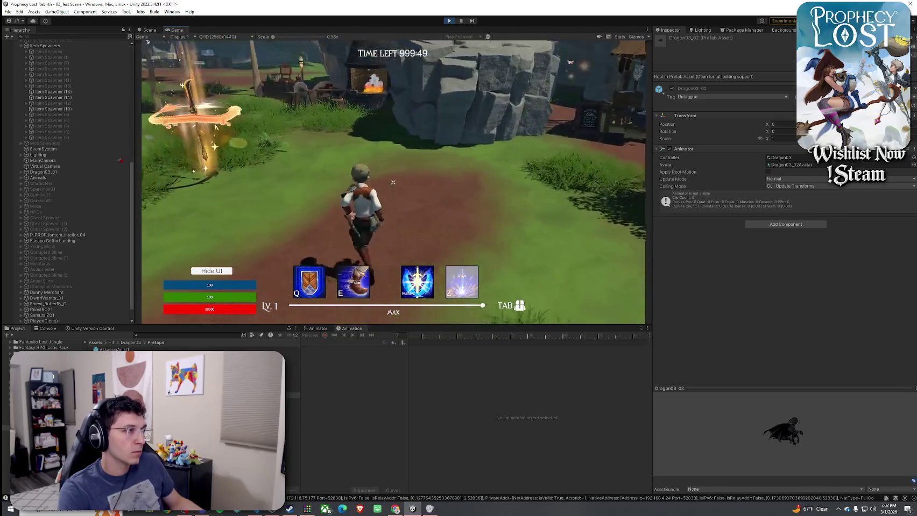
Equip the flaming weapon from the inventory and resume play.
{"action": "key", "text": "Tab"}
{"action": "left_click", "coordinate": [510, 158]}
{"action": "key", "text": "Tab"}
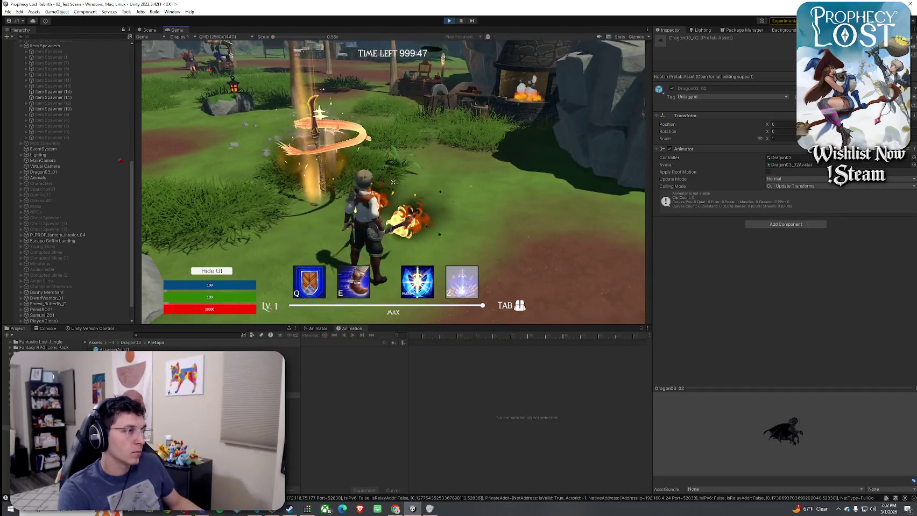